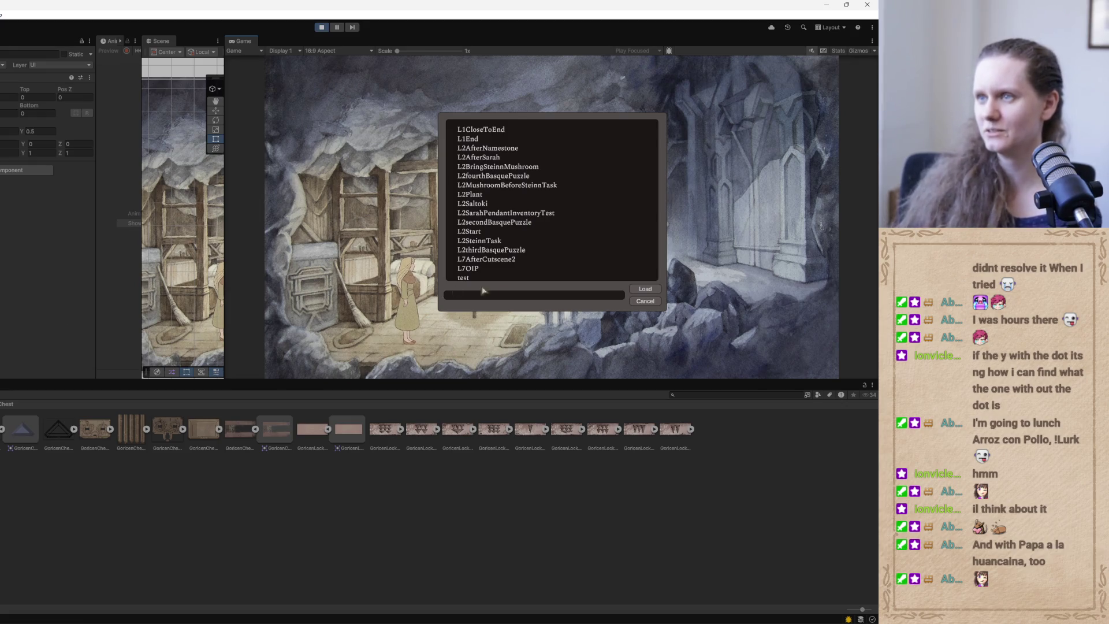
Close the Load list and pause menu, then walk the character toward the statue area.
left_click(650, 305)
left_click(550, 169)
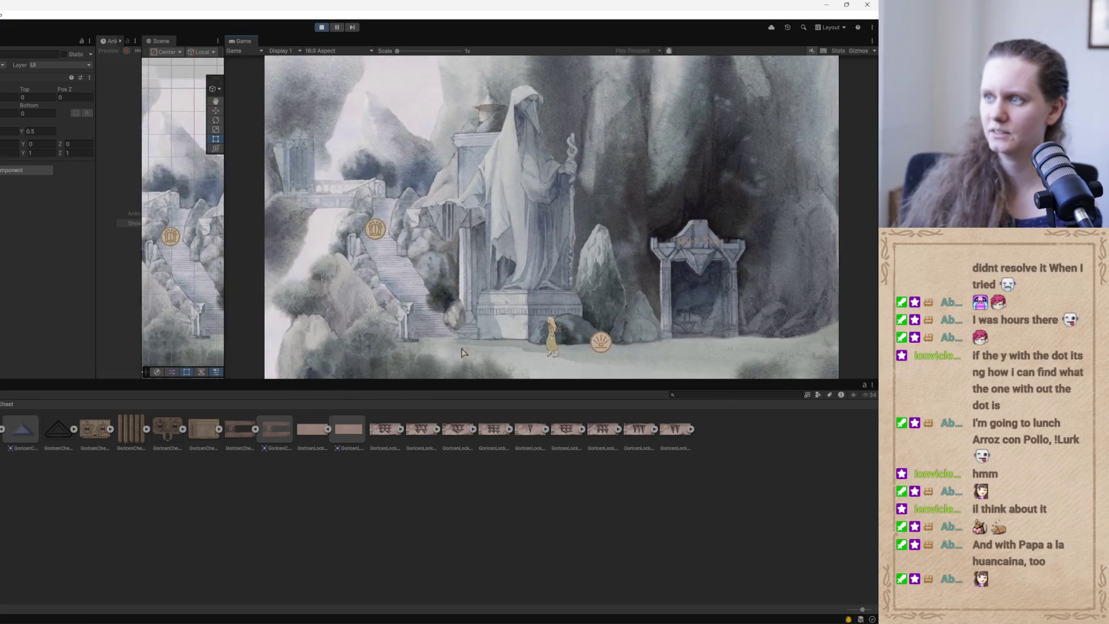
left_click(553, 351)
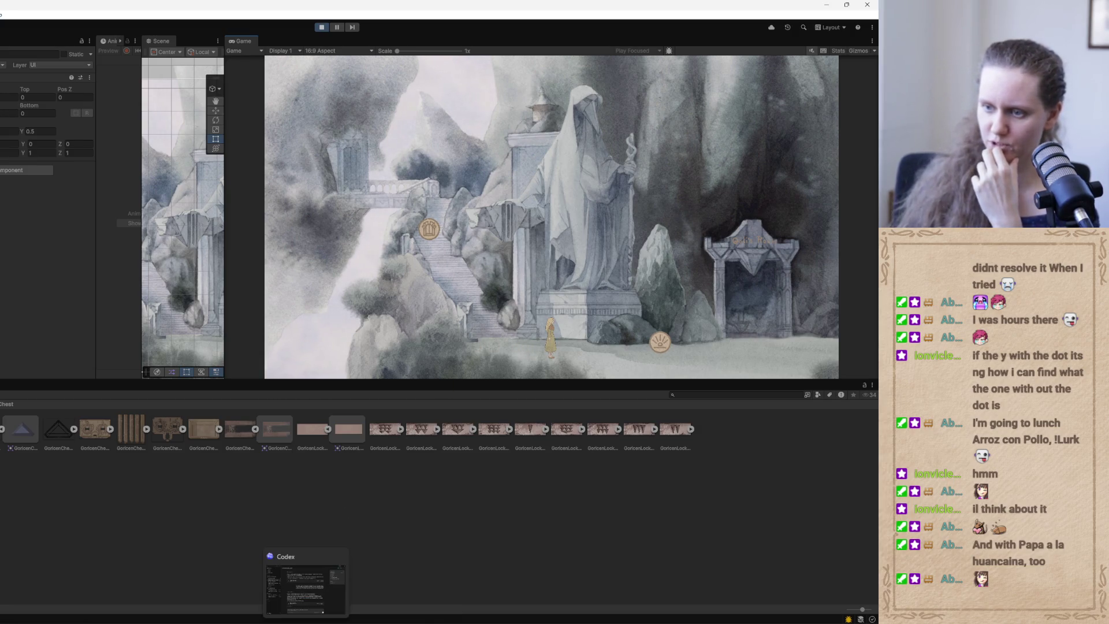
In a new Codex thread, draft a note about level 1's environment-name labels under the icons.
left_click(310, 603)
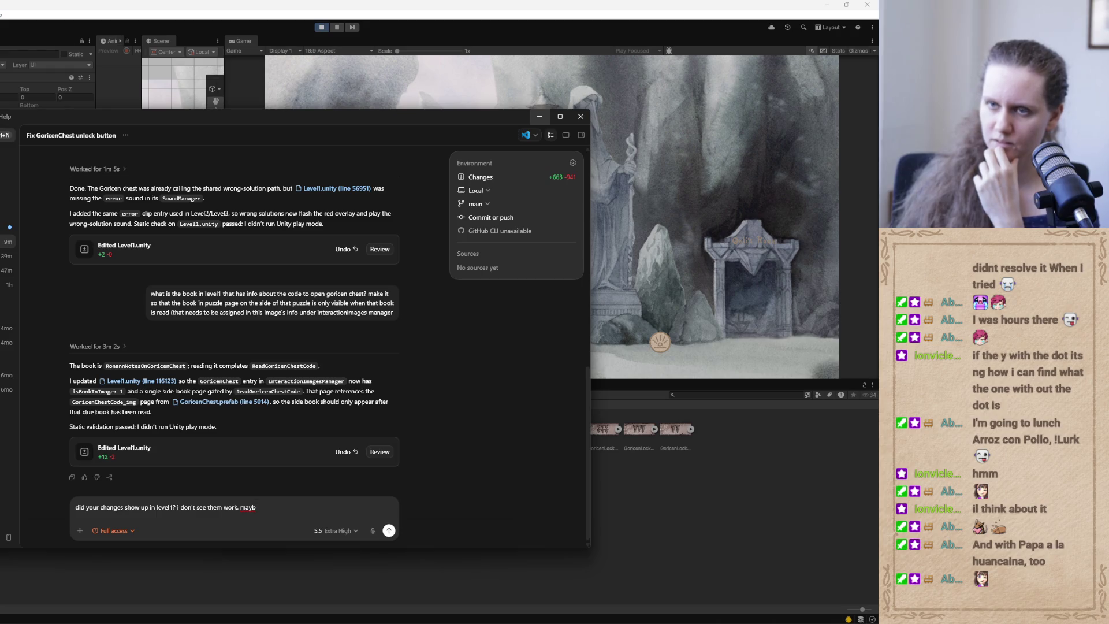
left_click(5, 134)
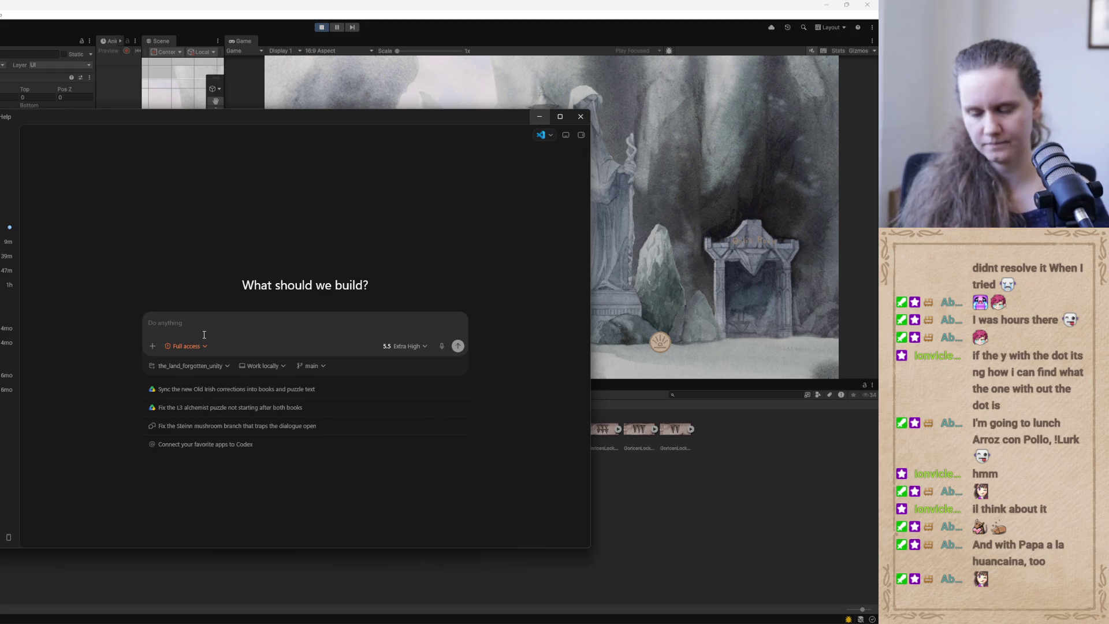
type("in Ir")
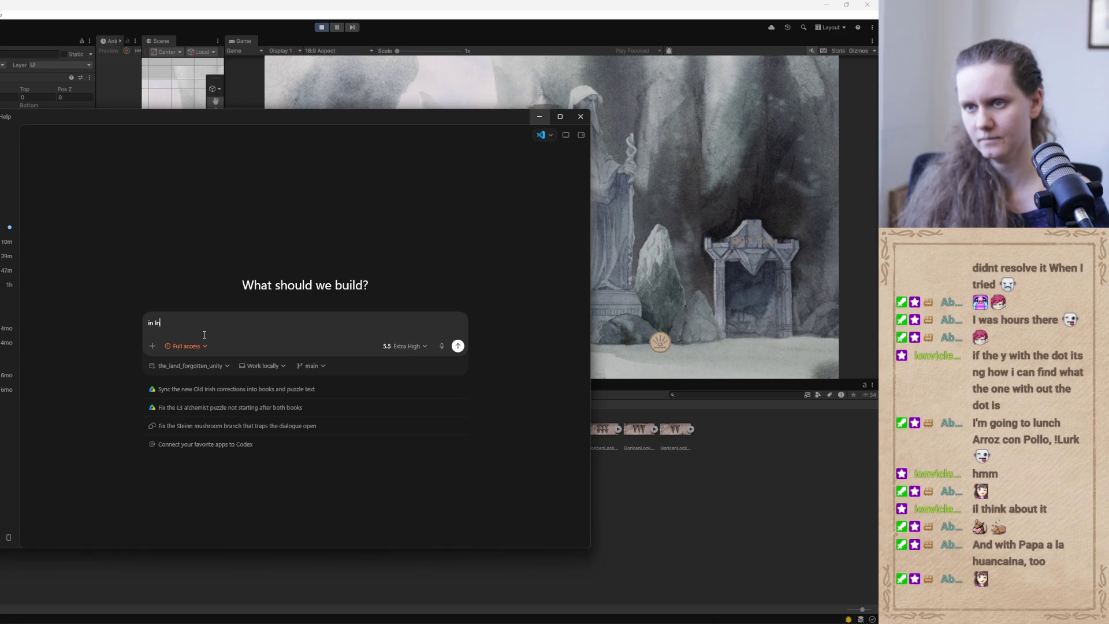
key("BackSpace")
key("BackSpace")
type("level")
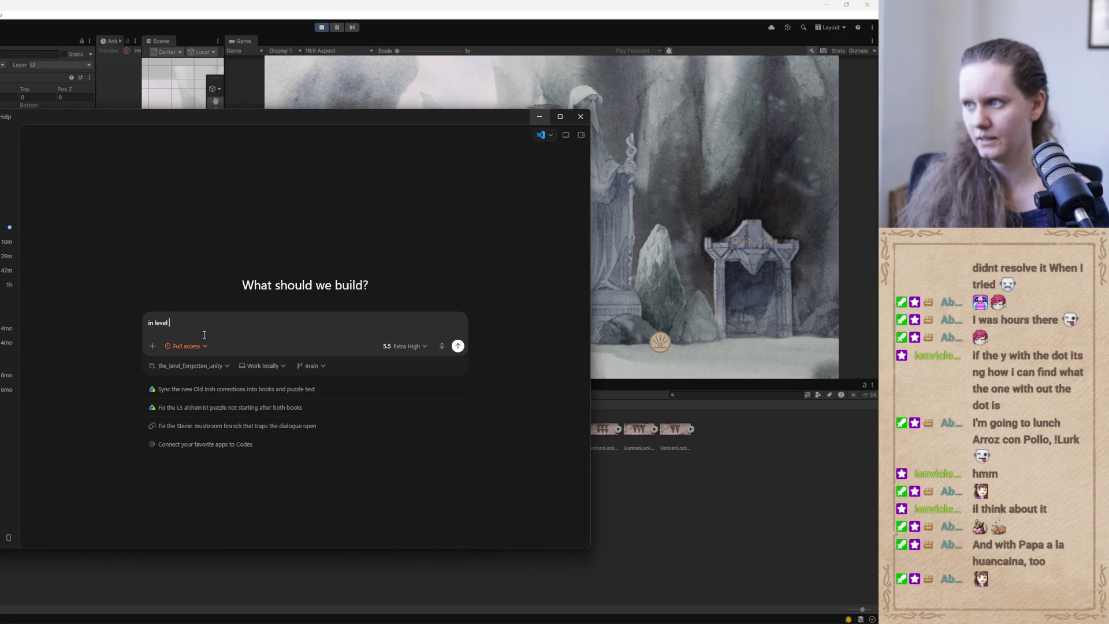
type(" 1")
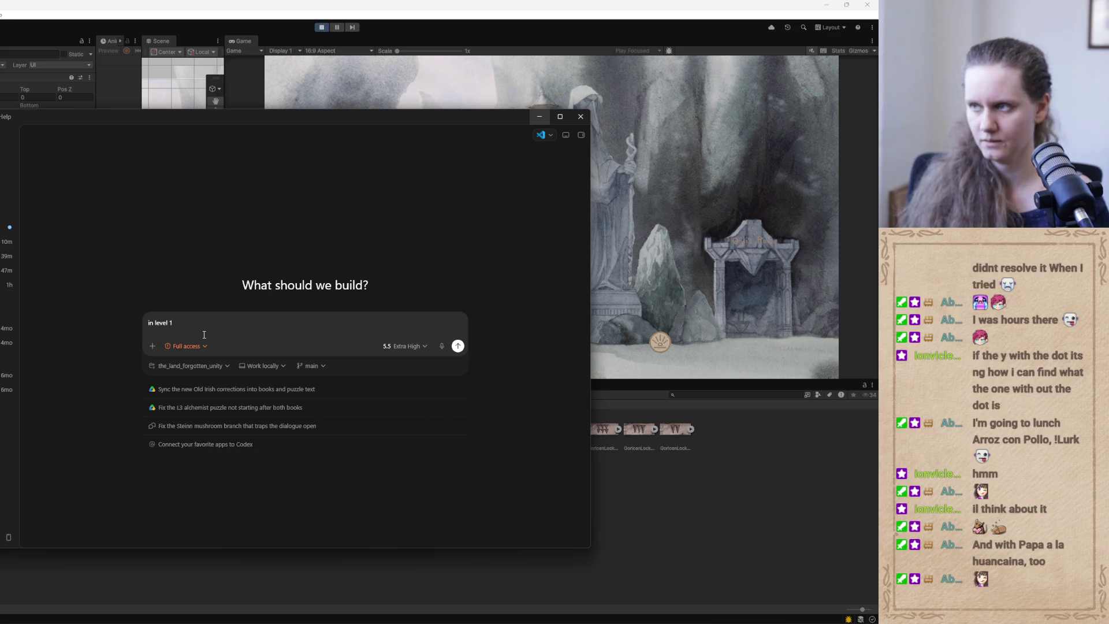
type(" the ")
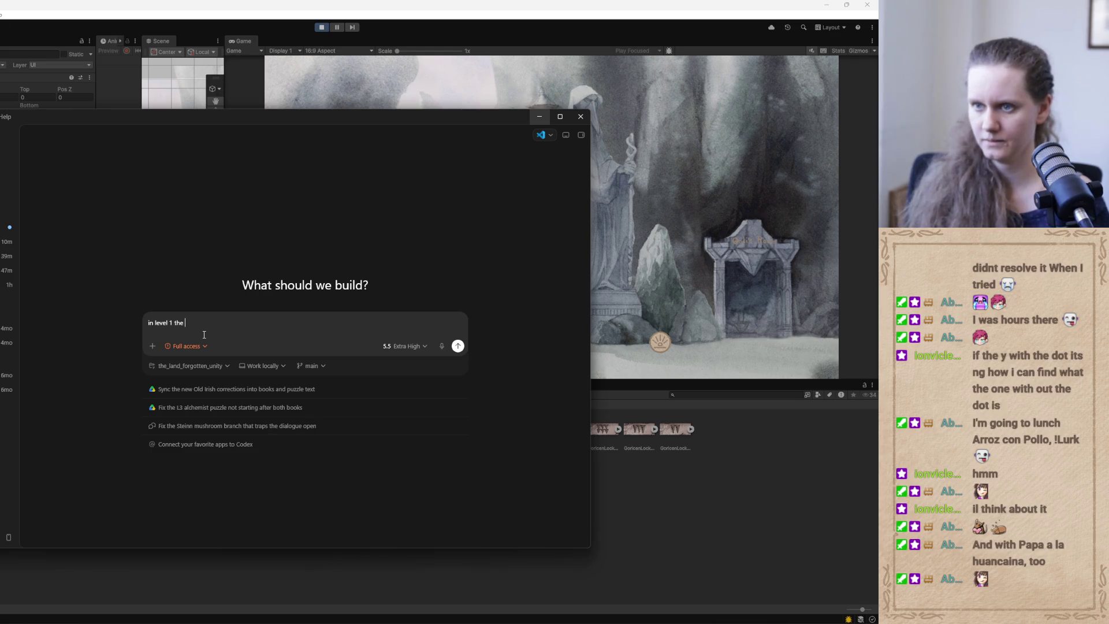
type("re are ")
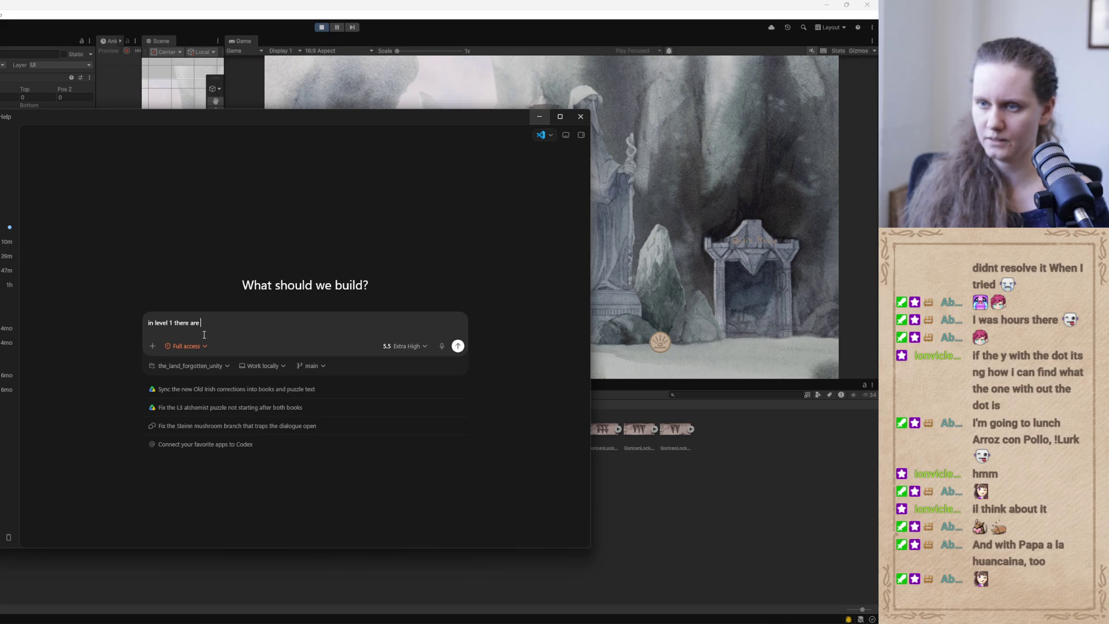
type("labels")
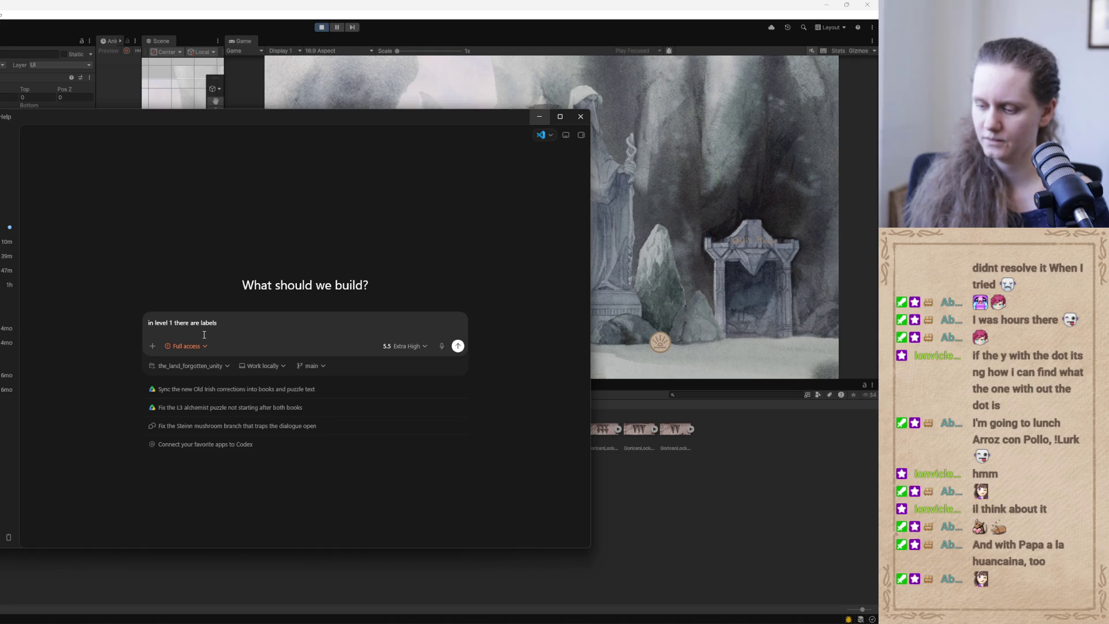
type(" under the")
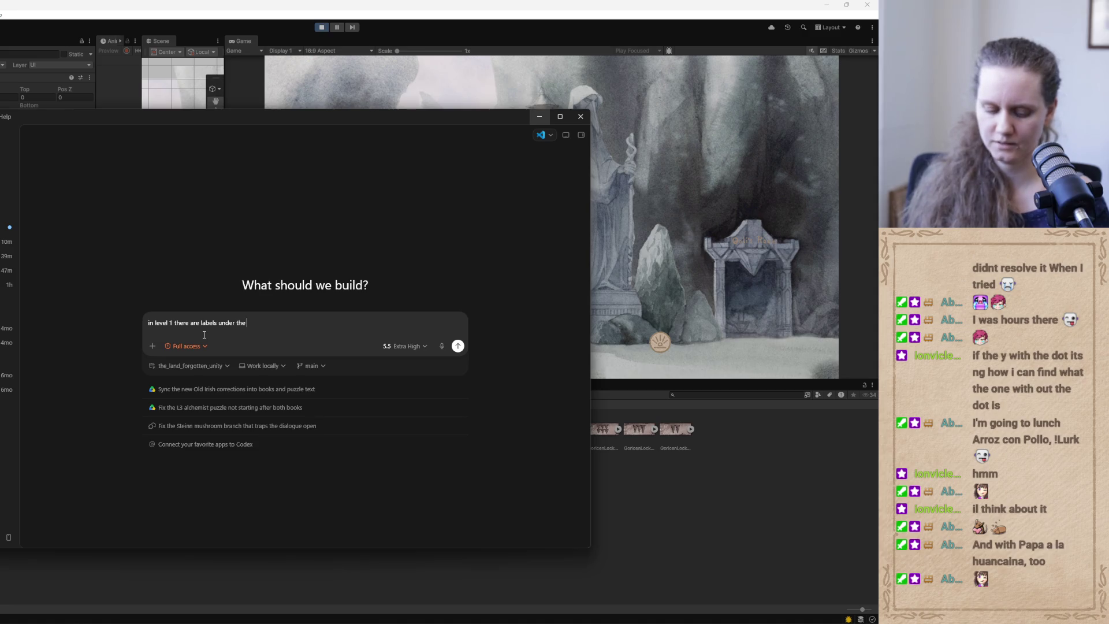
type(" icons with the names of env")
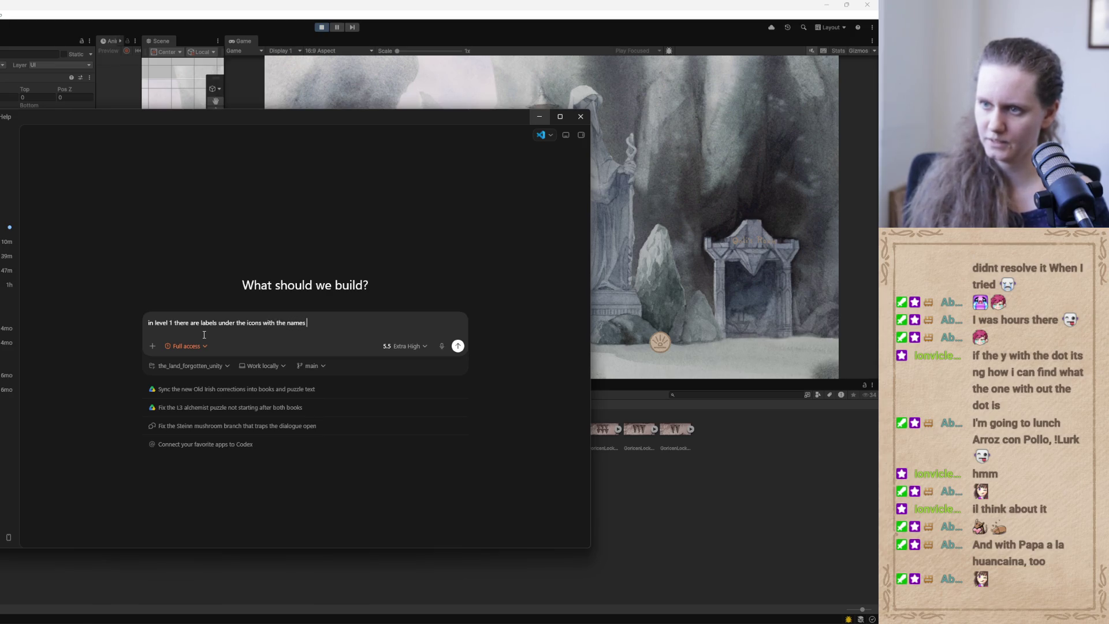
type("ironments.")
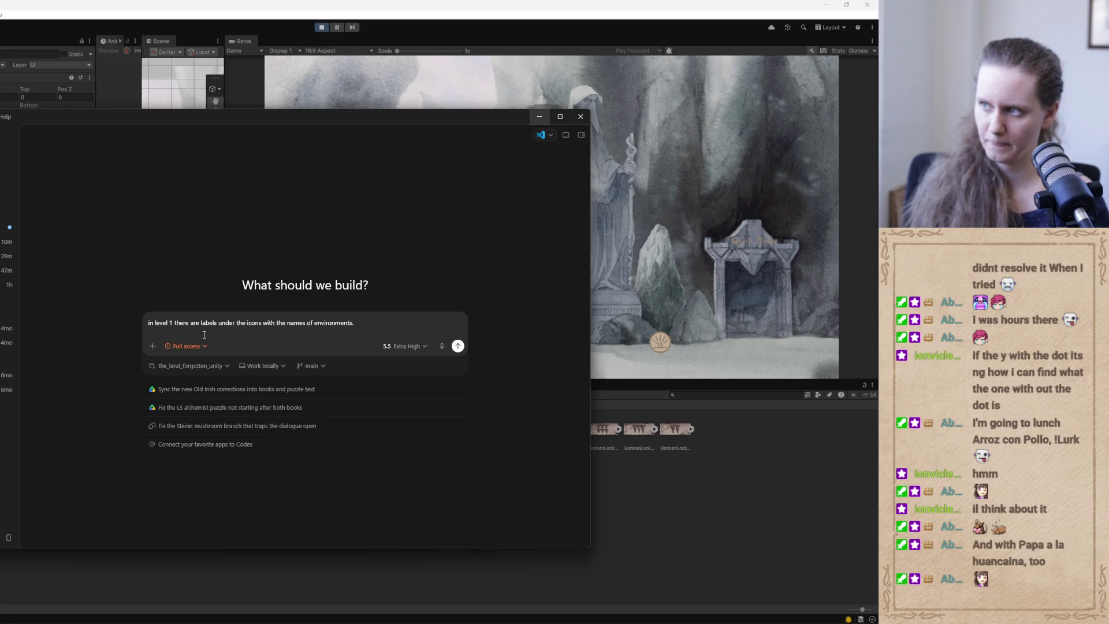
type(" but sometimes")
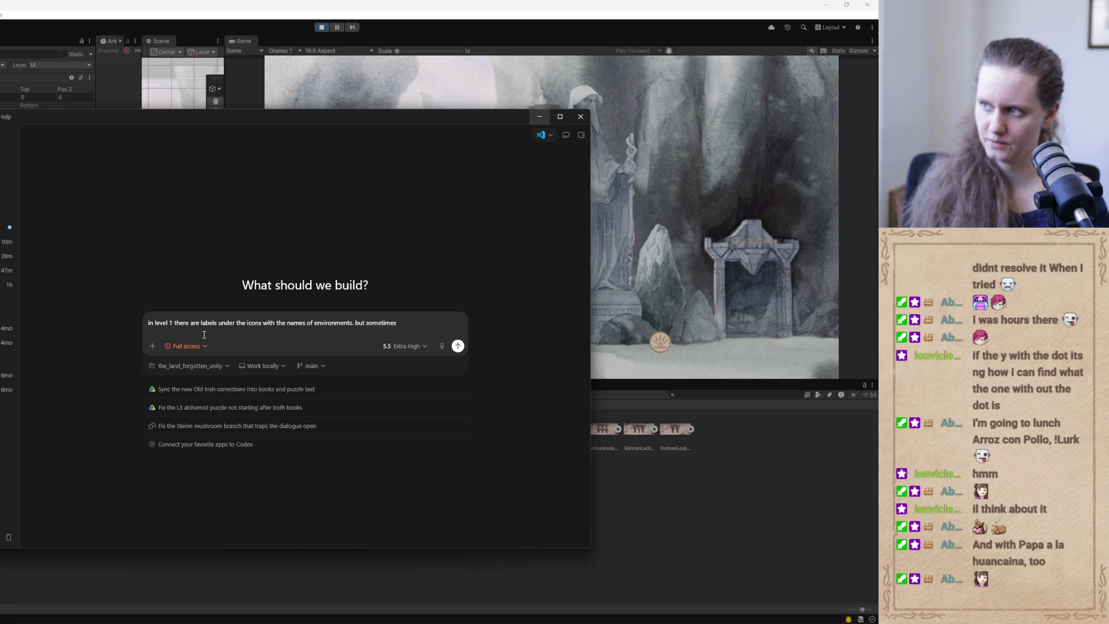
key("BackSpace")
key("BackSpace")
key("BackSpace")
type("hose labels")
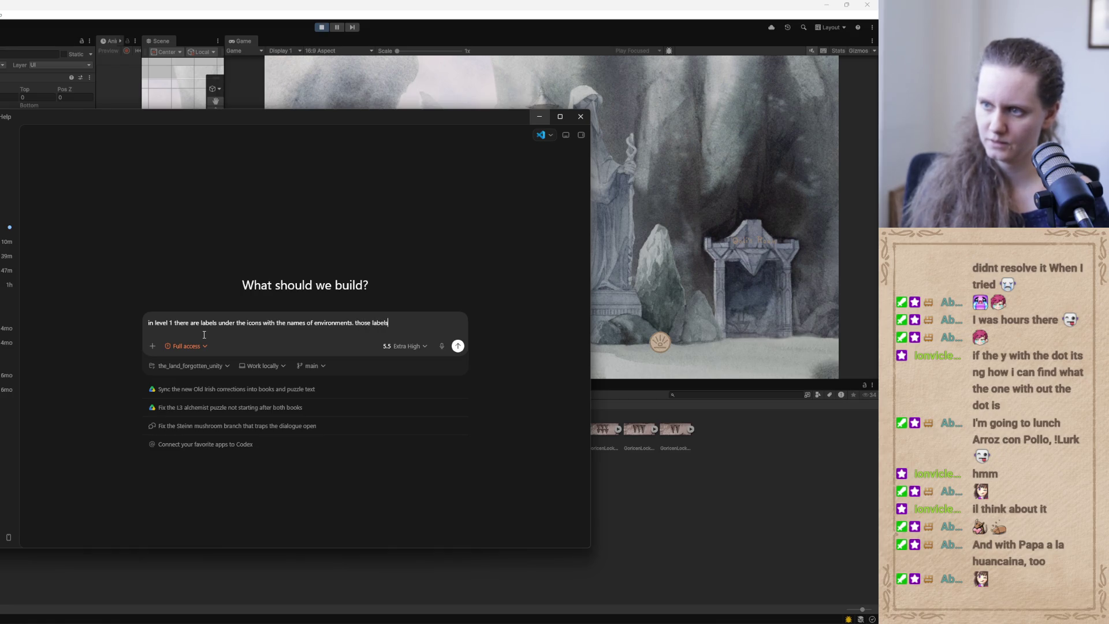
left_click(539, 116)
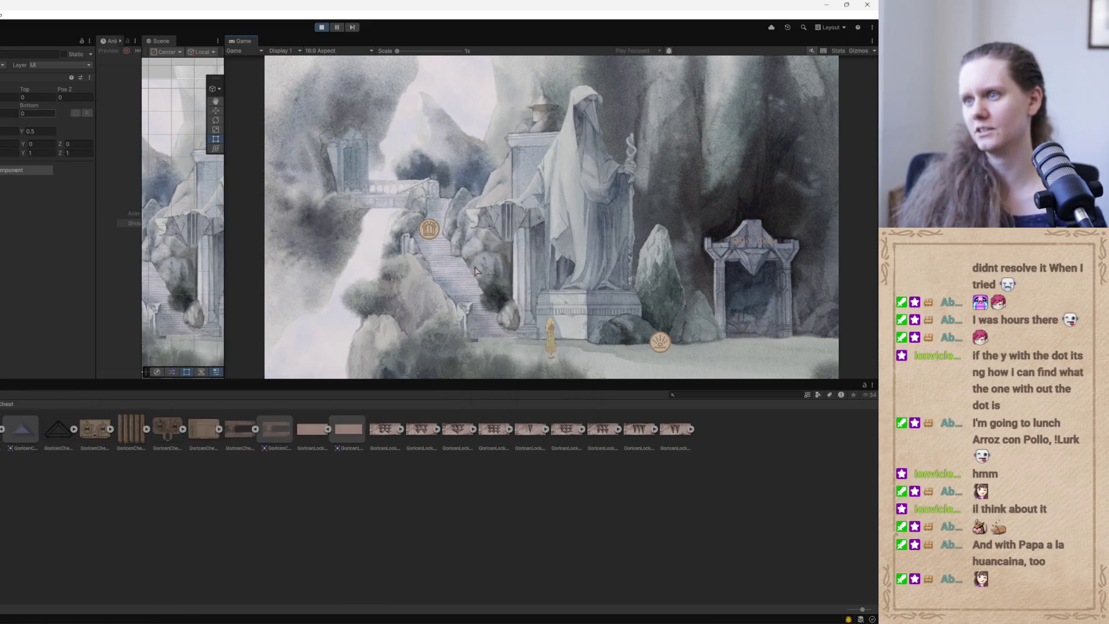
Walk left to reveal the hidden chest, open its Varrel/Goricen lock puzzle, then stop play mode.
left_click(460, 351)
left_click(443, 350)
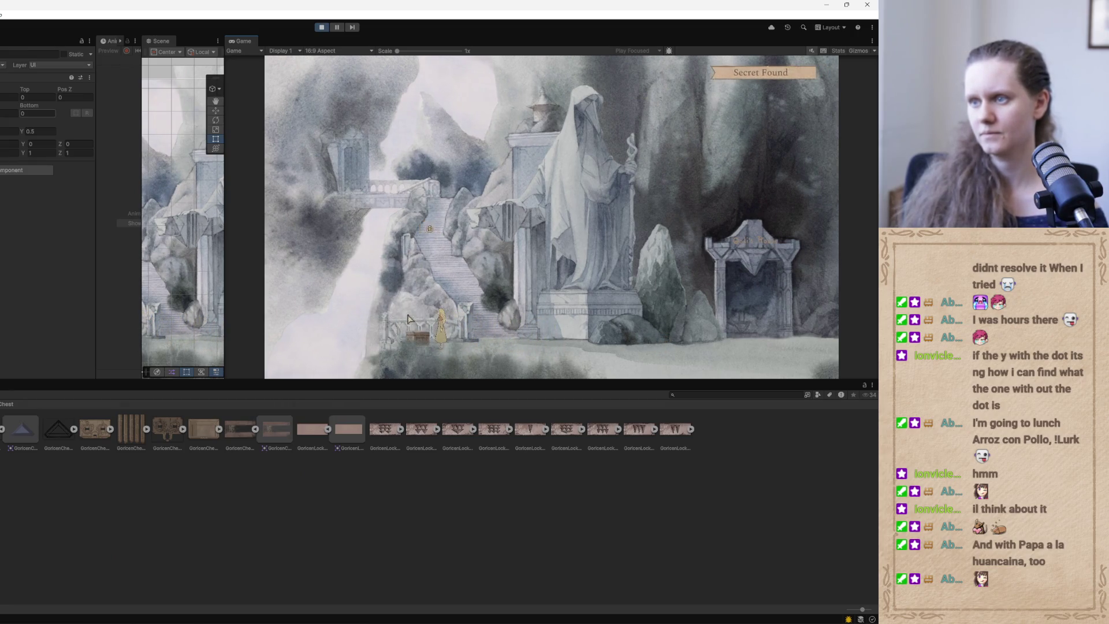
left_click(417, 309)
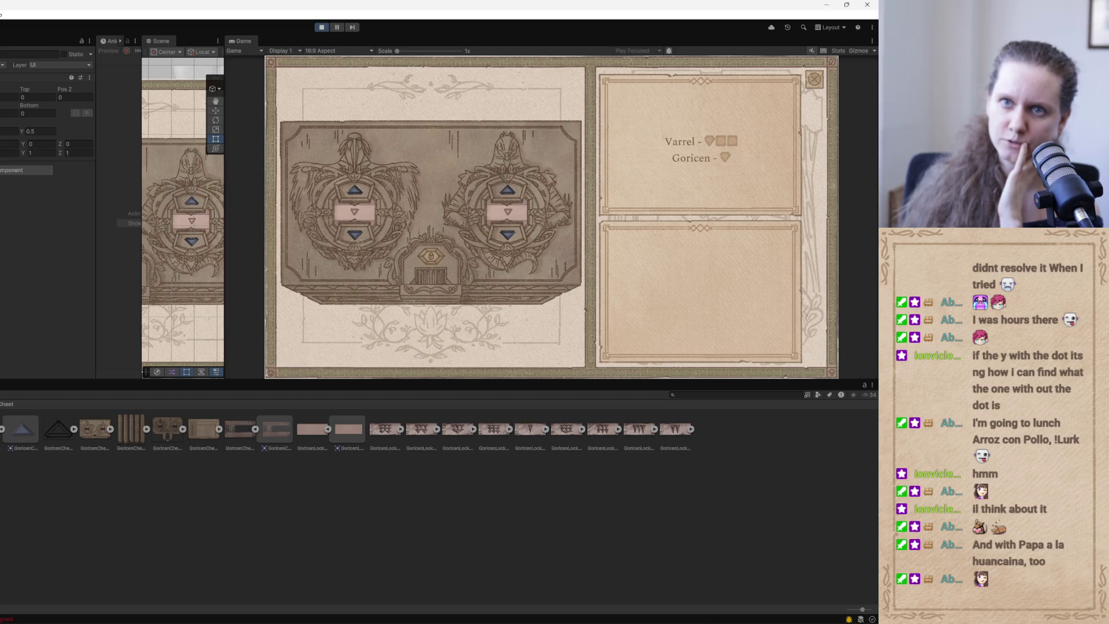
scroll(71, 250, "down", 5)
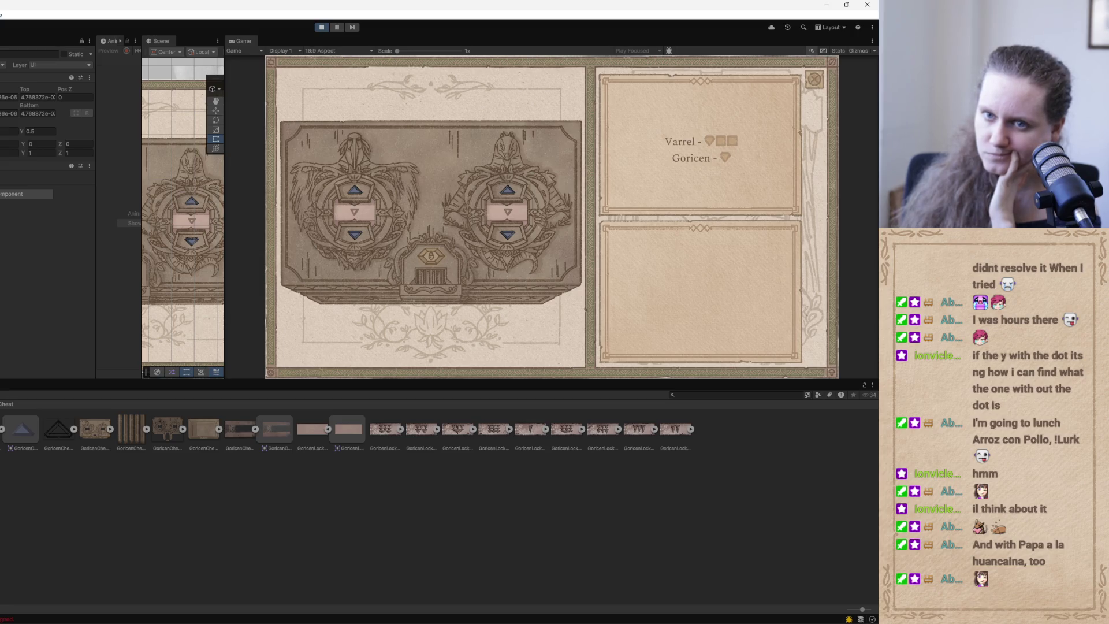
left_click(321, 27)
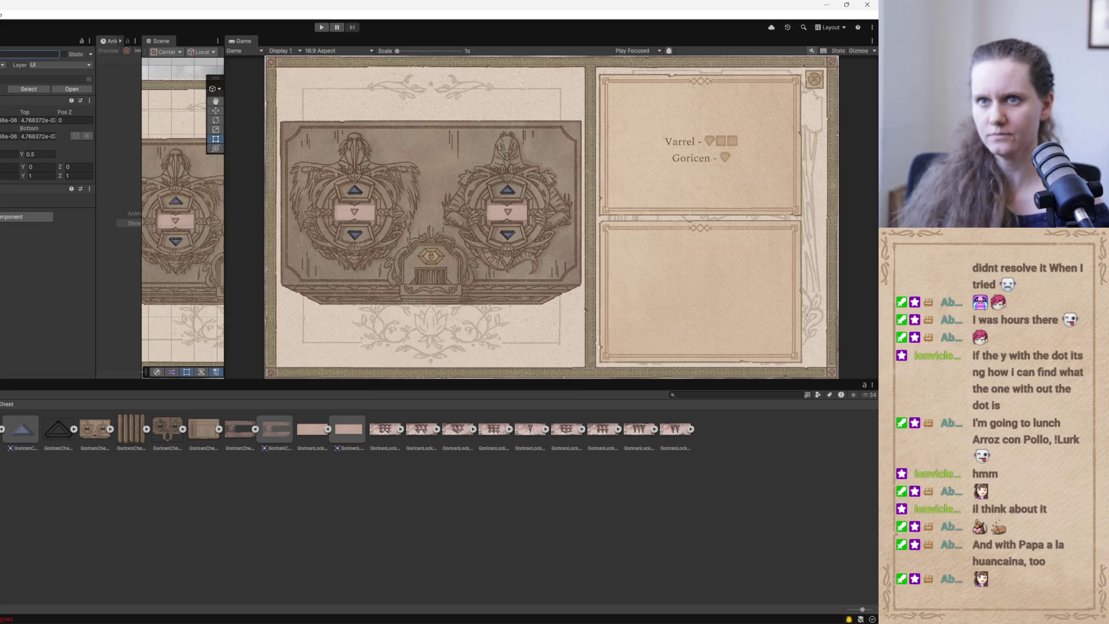
key("alt+Tab")
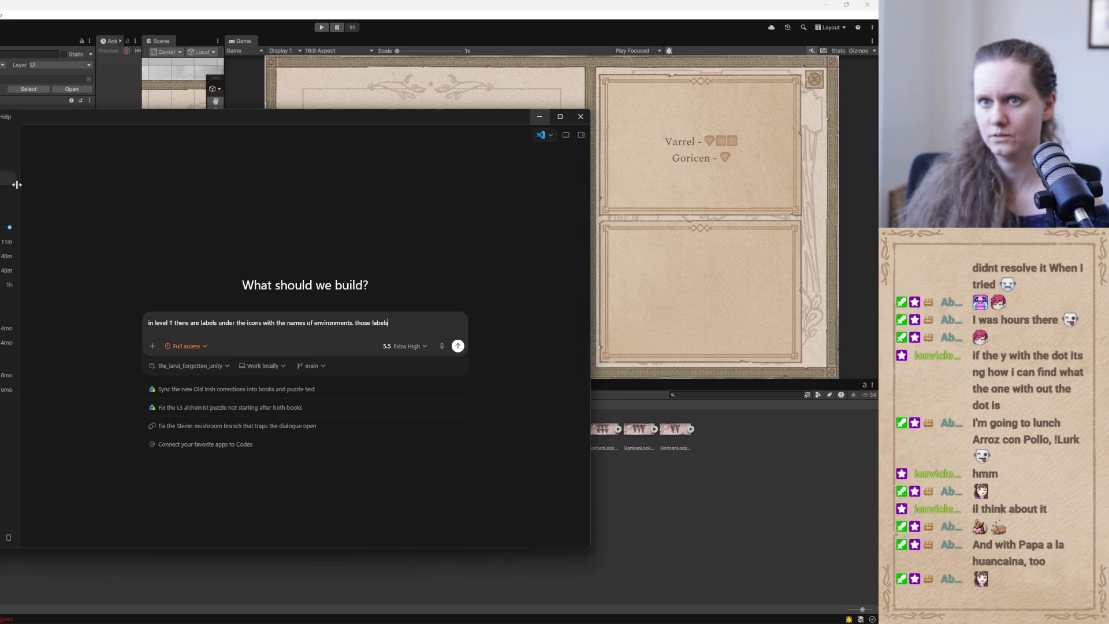
Clear the level 1 labels draft from the Codex prompt and bring up the TODO list.
left_click_drag(394, 322, 92, 317)
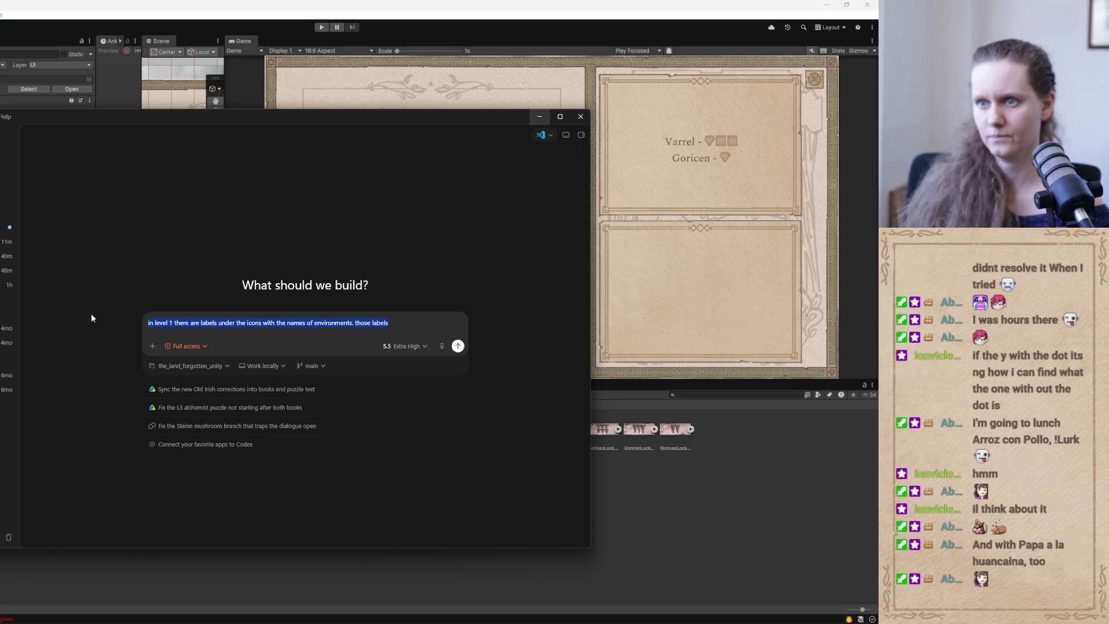
key("BackSpace")
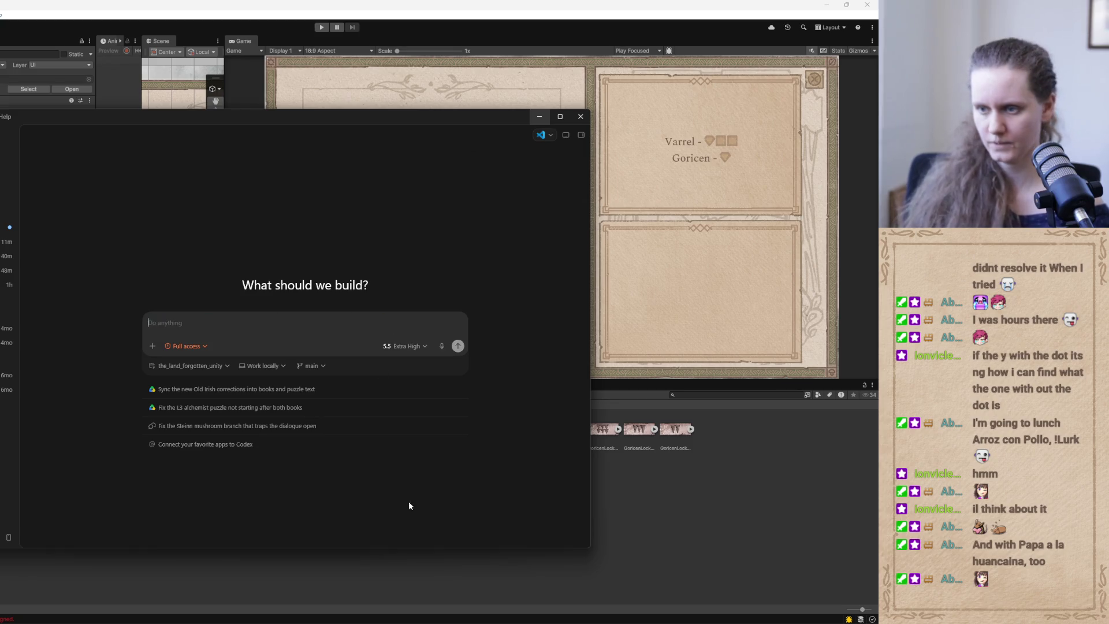
left_click(401, 613)
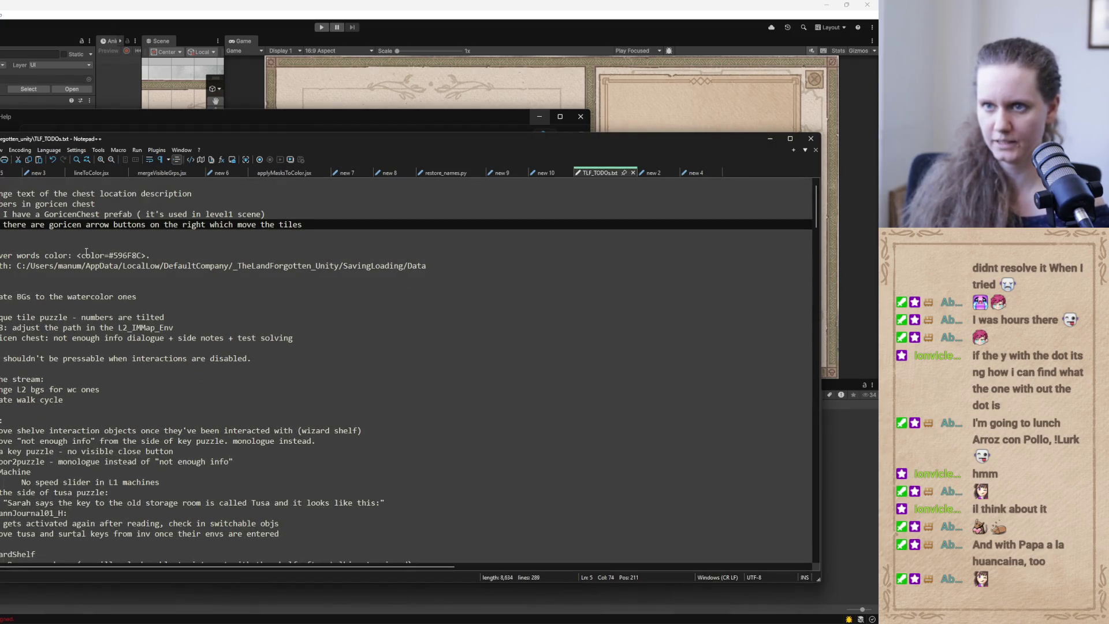
Add the level 1 labels note to TLF_TODO.txt and delete the finished Goricen chest lines.
key("Return")
key("Return")
key("Return")
type("level 1 there are labels under the icons with the names of environments. those labels")
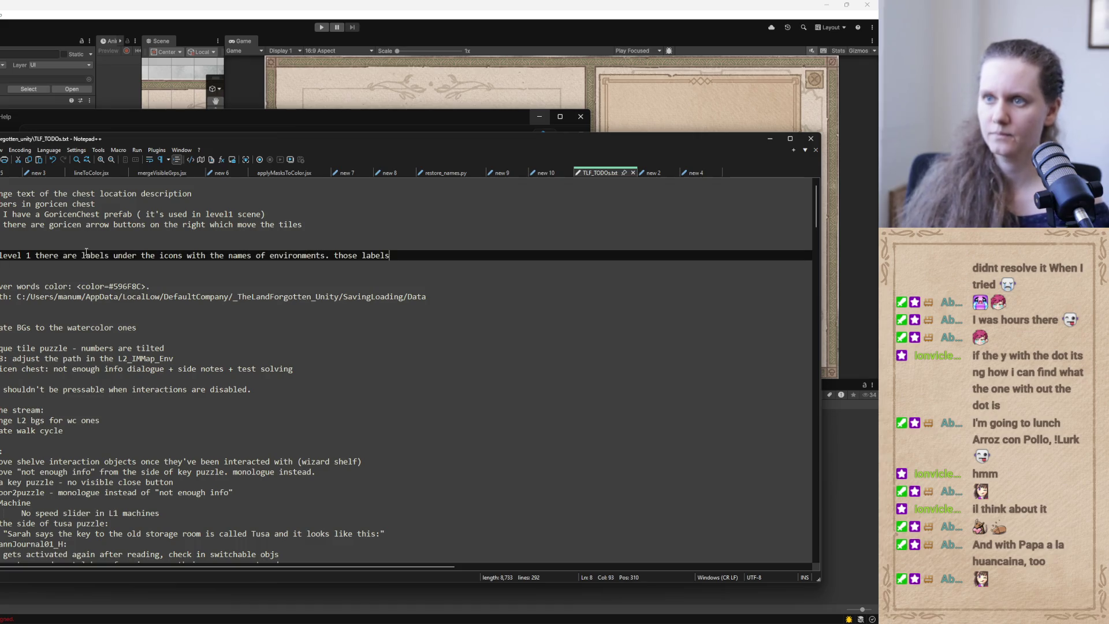
mouse_move(306, 224)
left_mouse_down()
mouse_move(133, 203)
mouse_move(246, 189)
left_mouse_up()
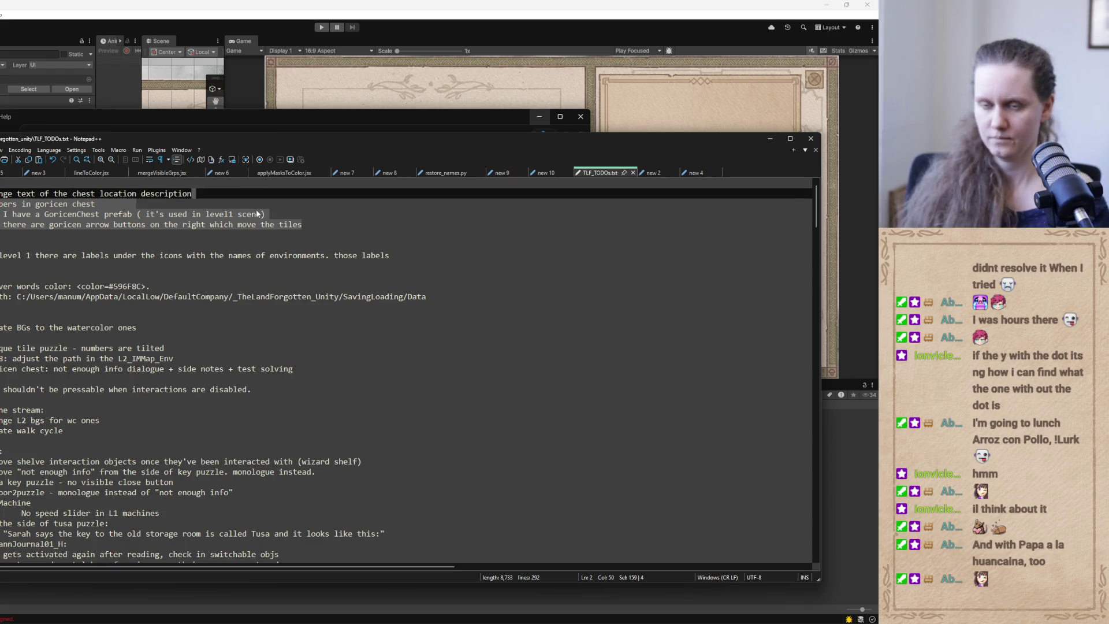
key("Delete")
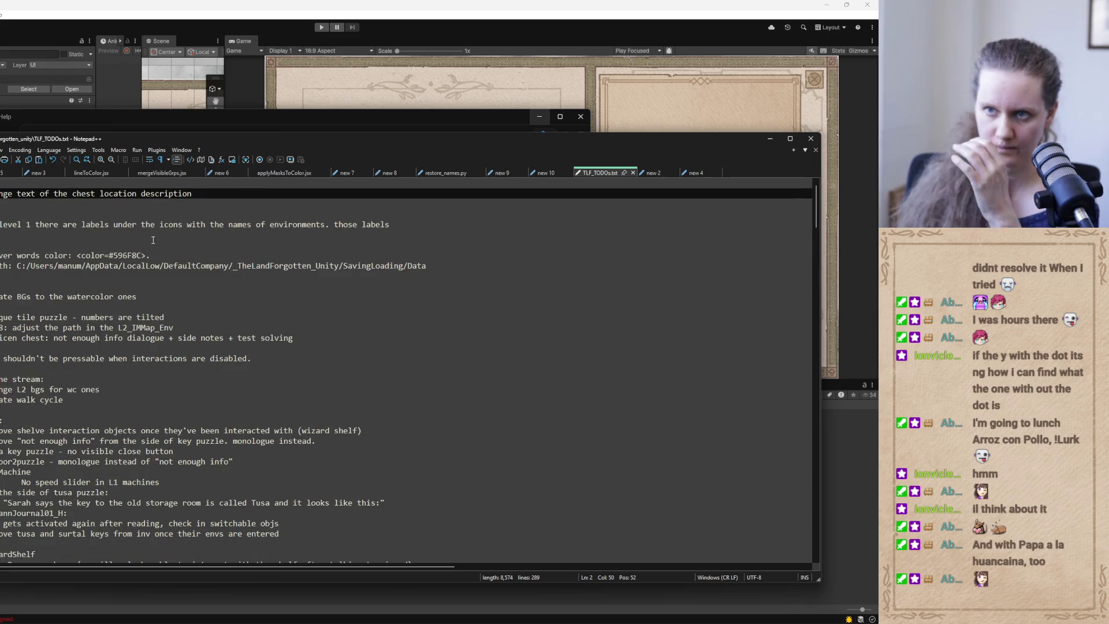
left_click(770, 139)
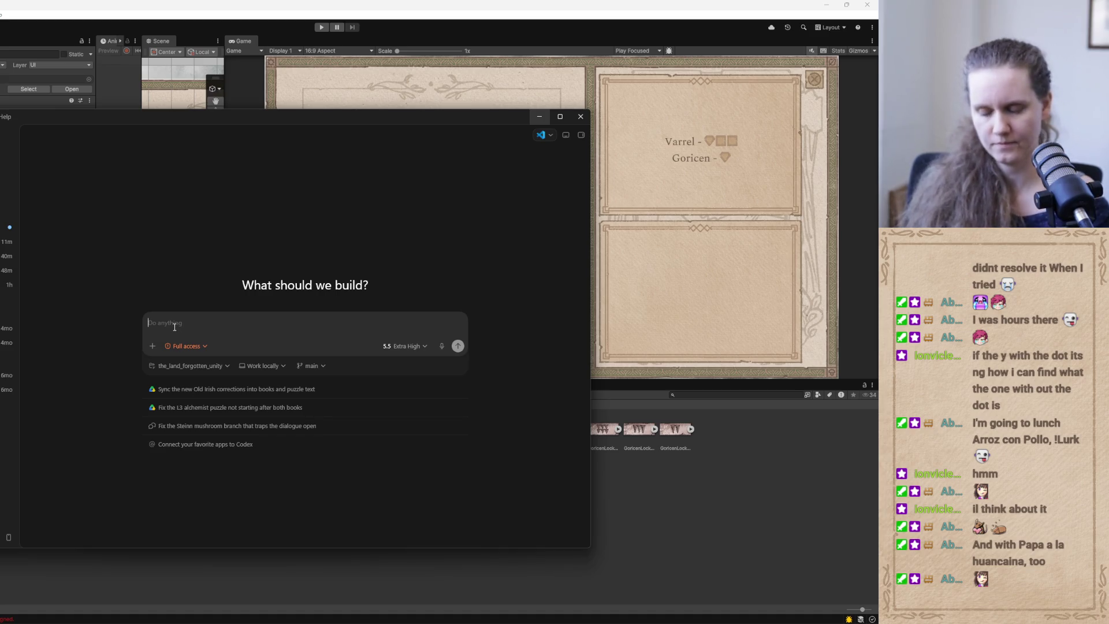
Submit a Codex request to keep GoricenChest's ChestCode_Page hidden until the chest-code book is read.
type("in level")
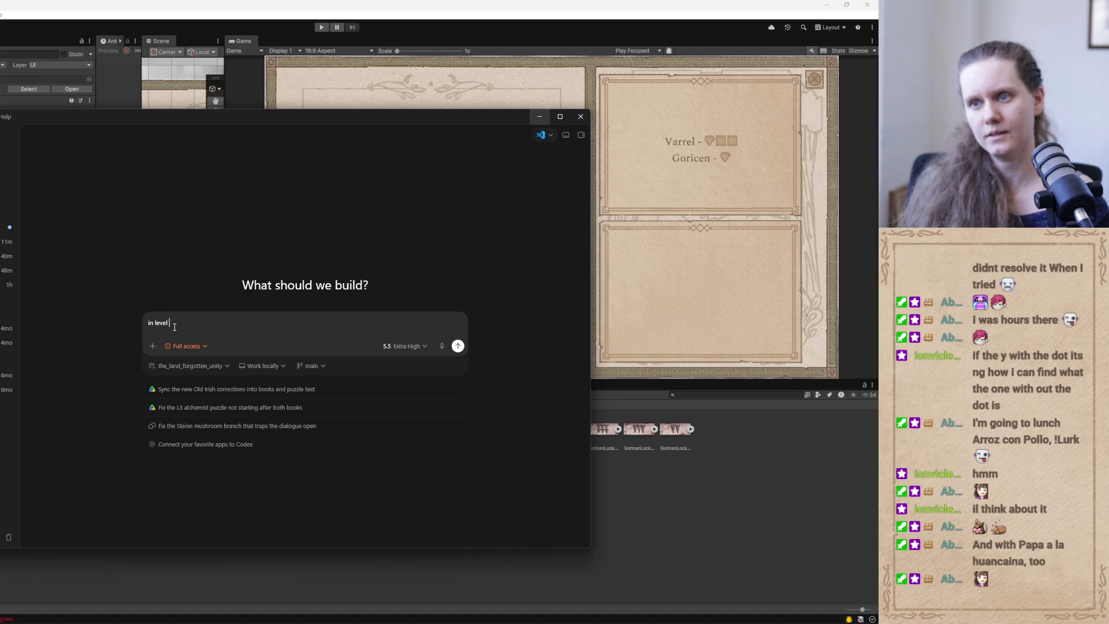
type("1")
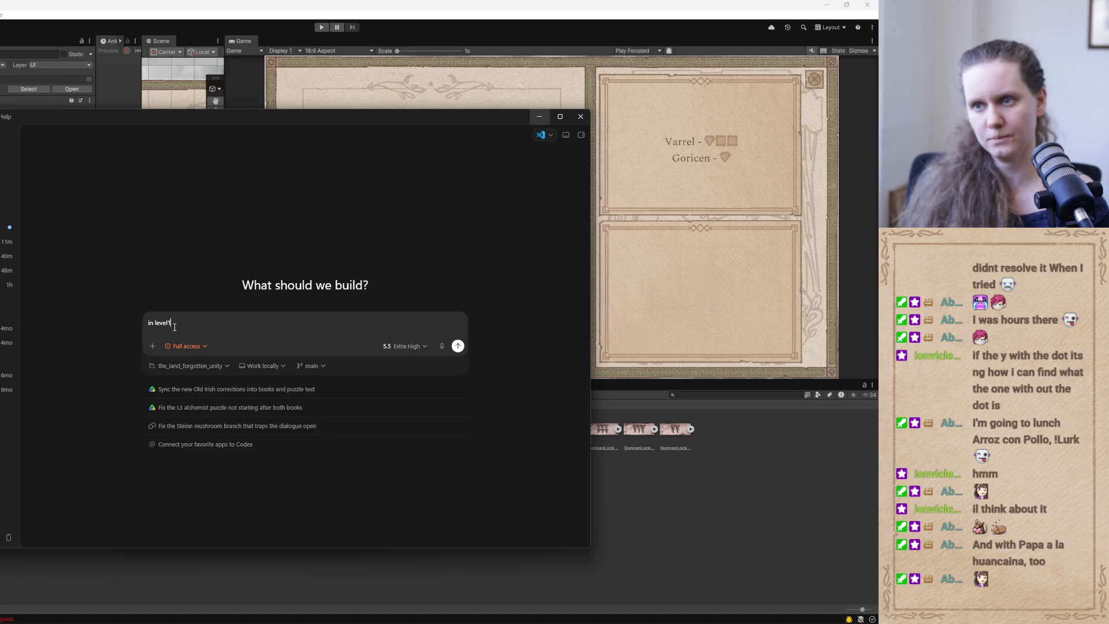
type(" GoricenChest")
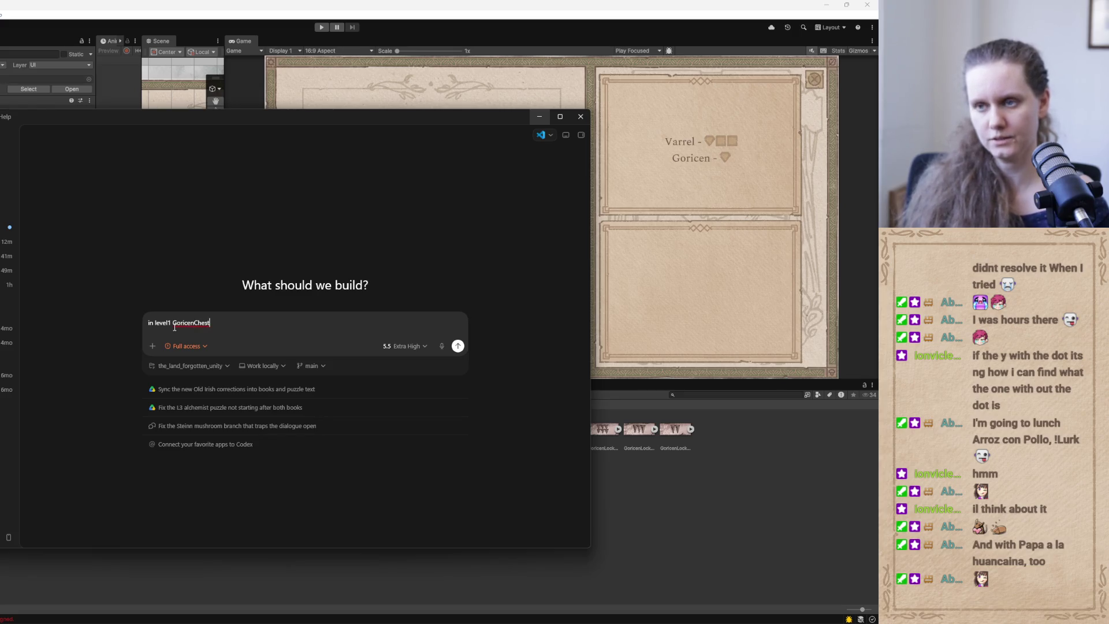
type(" in level 1 there are labels under the icons with the names of environments. those labels")
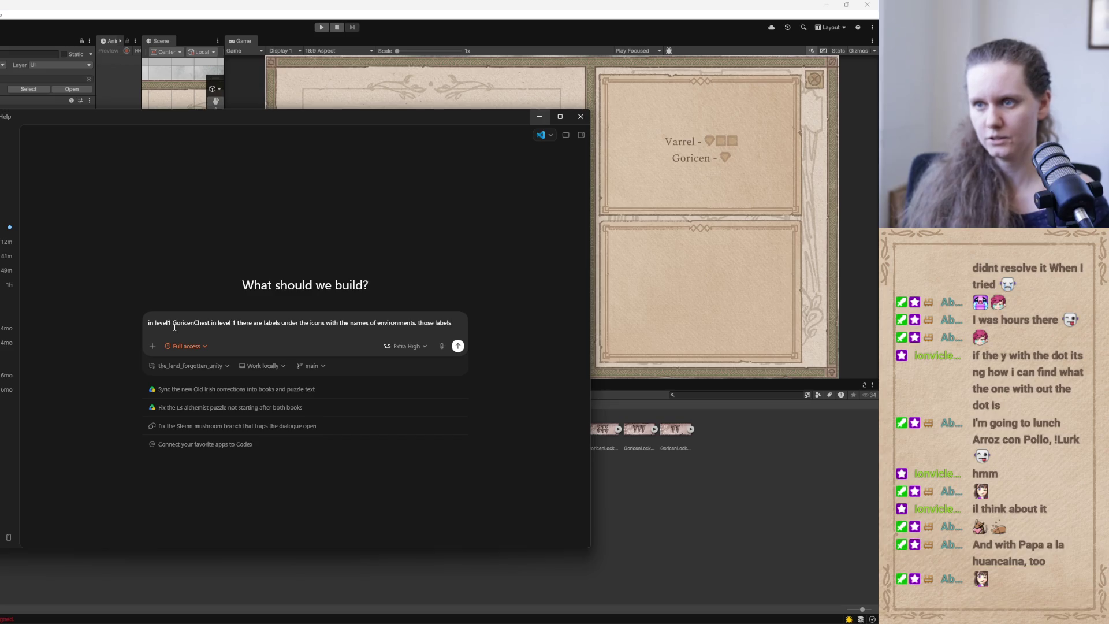
key("ctrl+z")
type("ChestCode_Page shouldn't be visible")
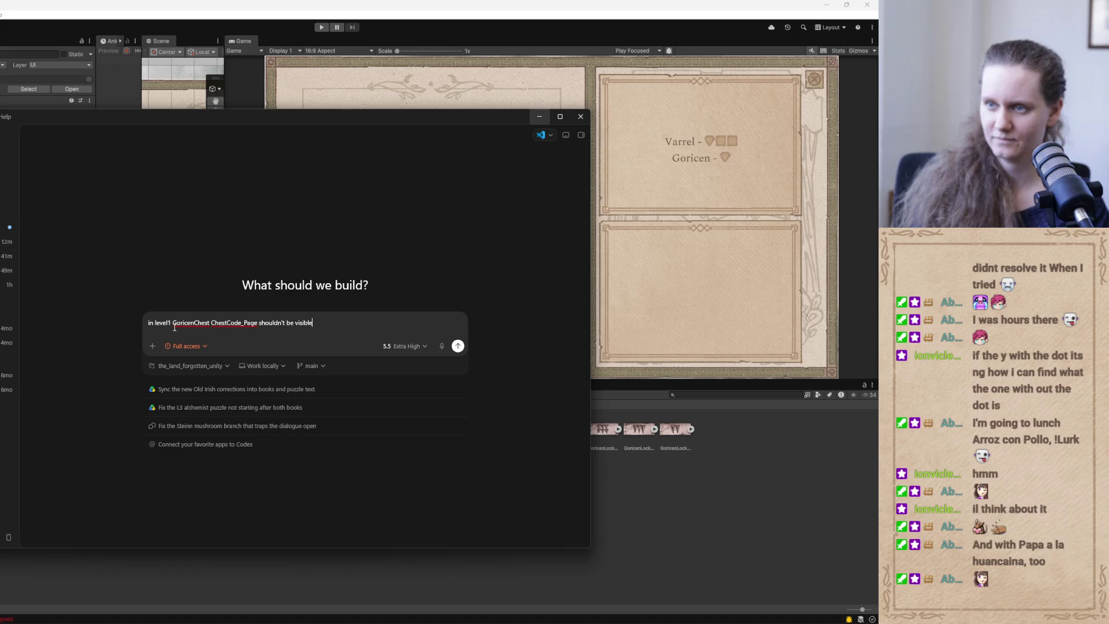
type(" unless we ")
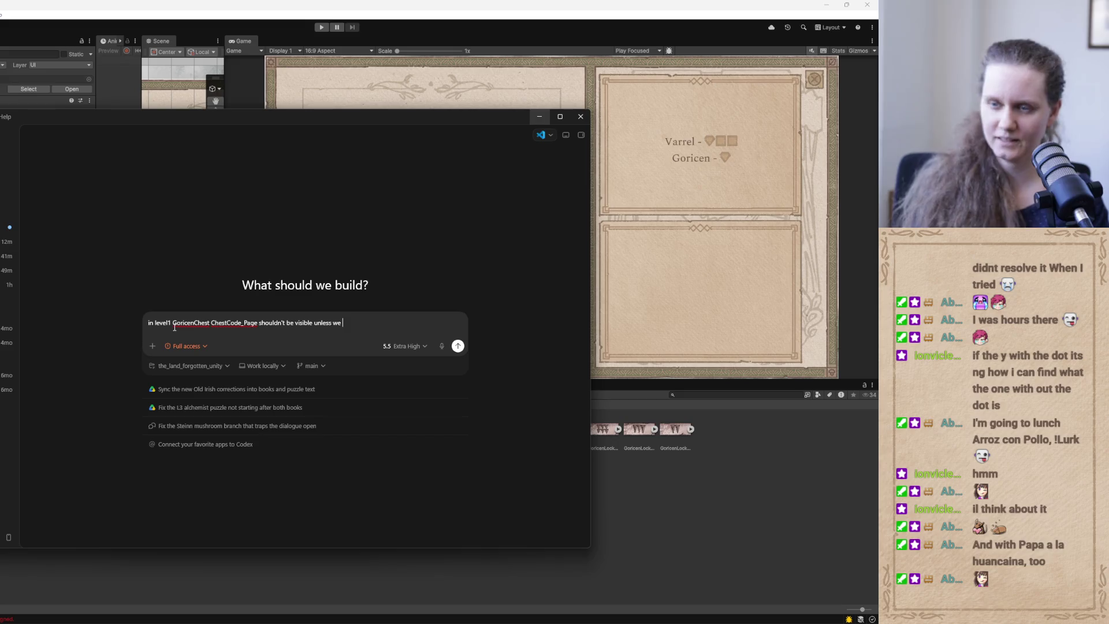
type("rea")
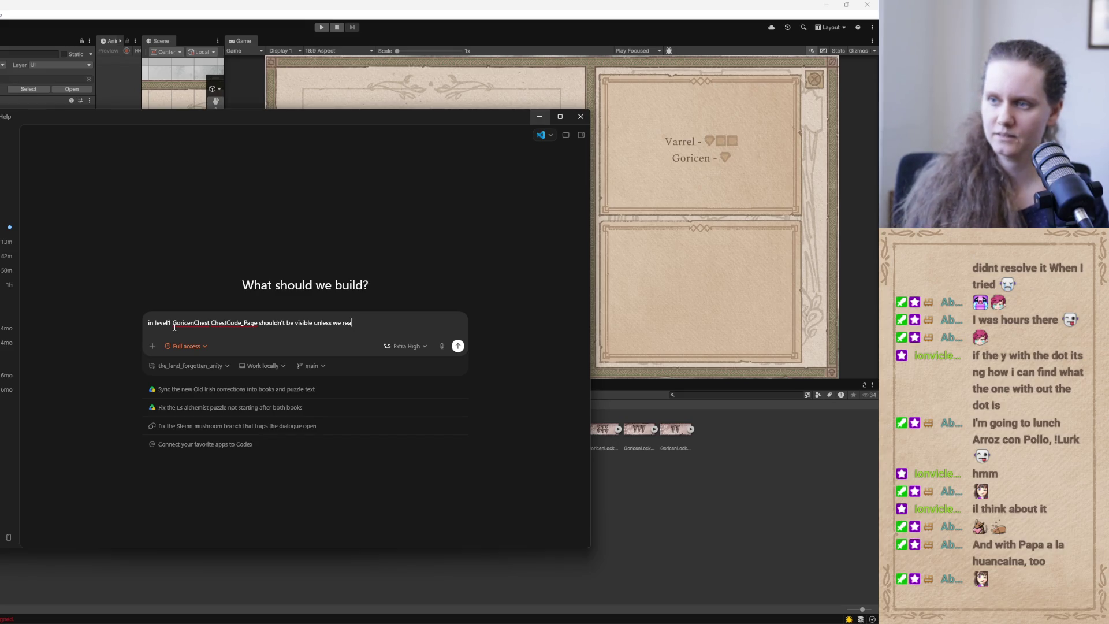
type("d the book")
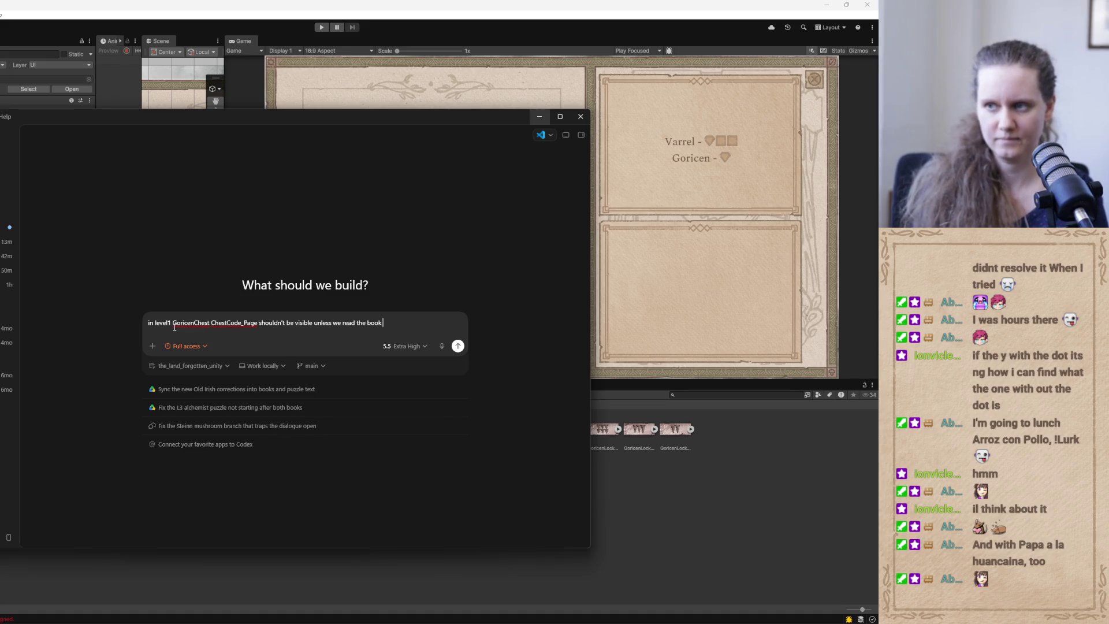
type("th the chest code. however")
type(" right now ")
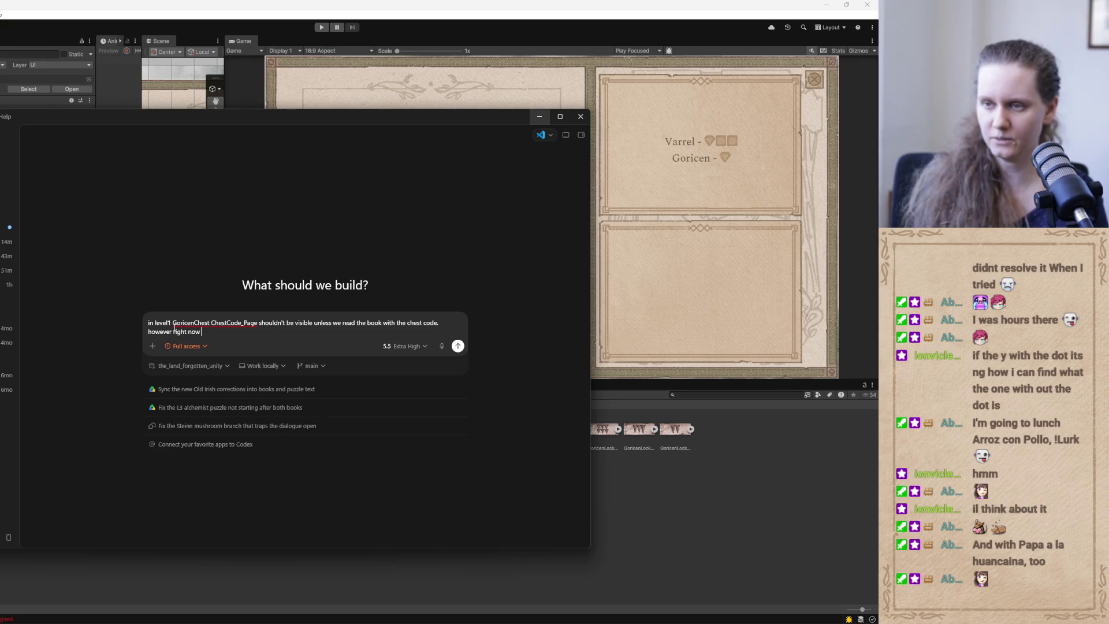
type("if I approach the puzzle with no completed events, it ")
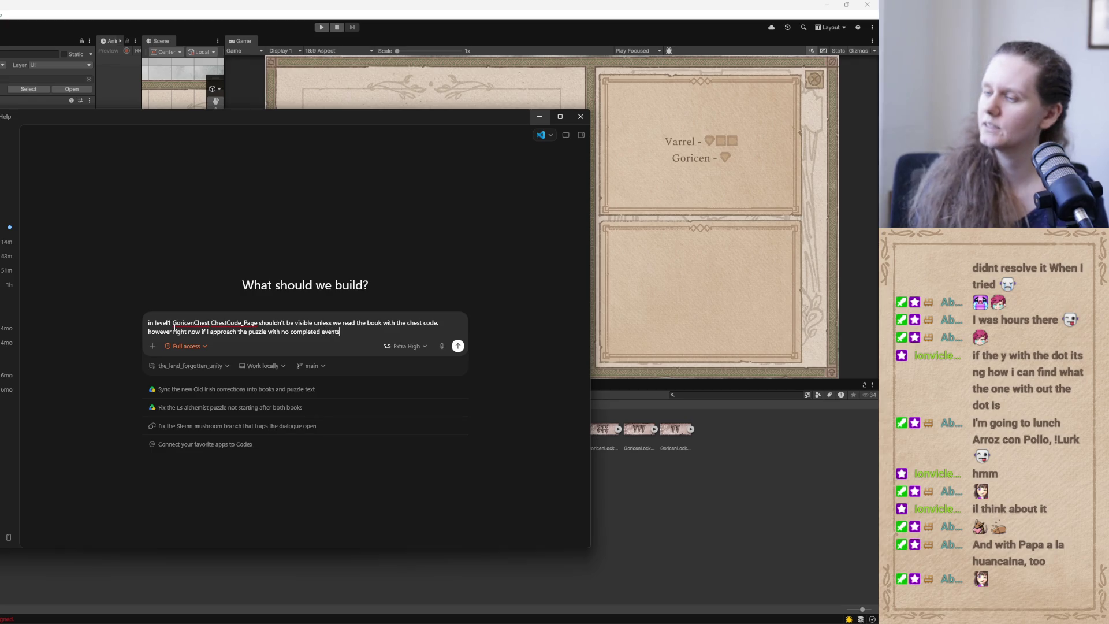
type("still shows up.")
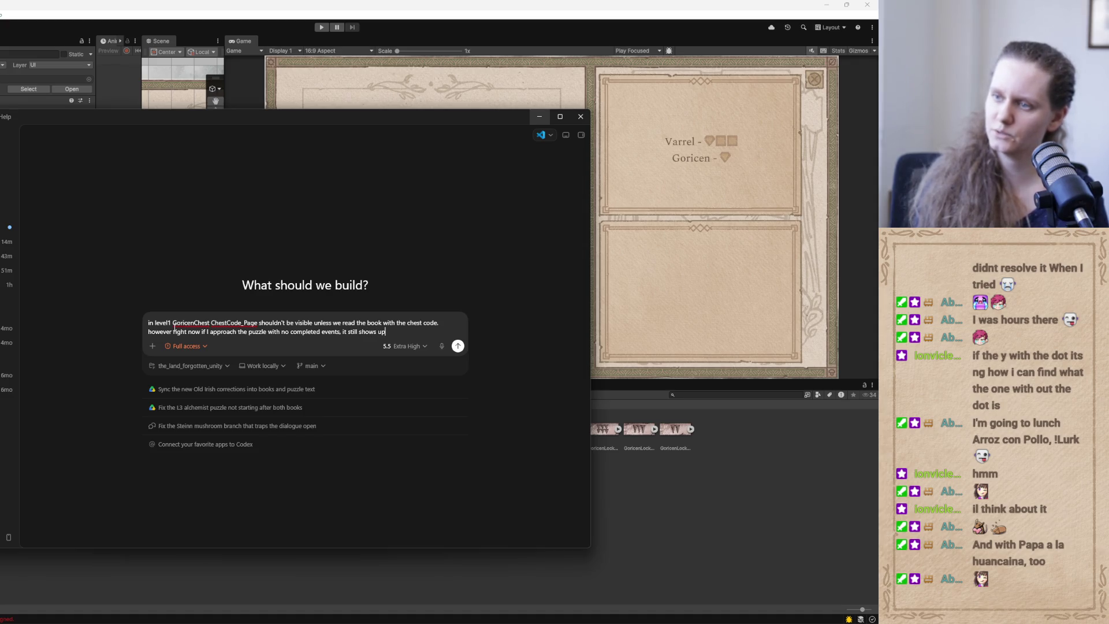
type(" please t")
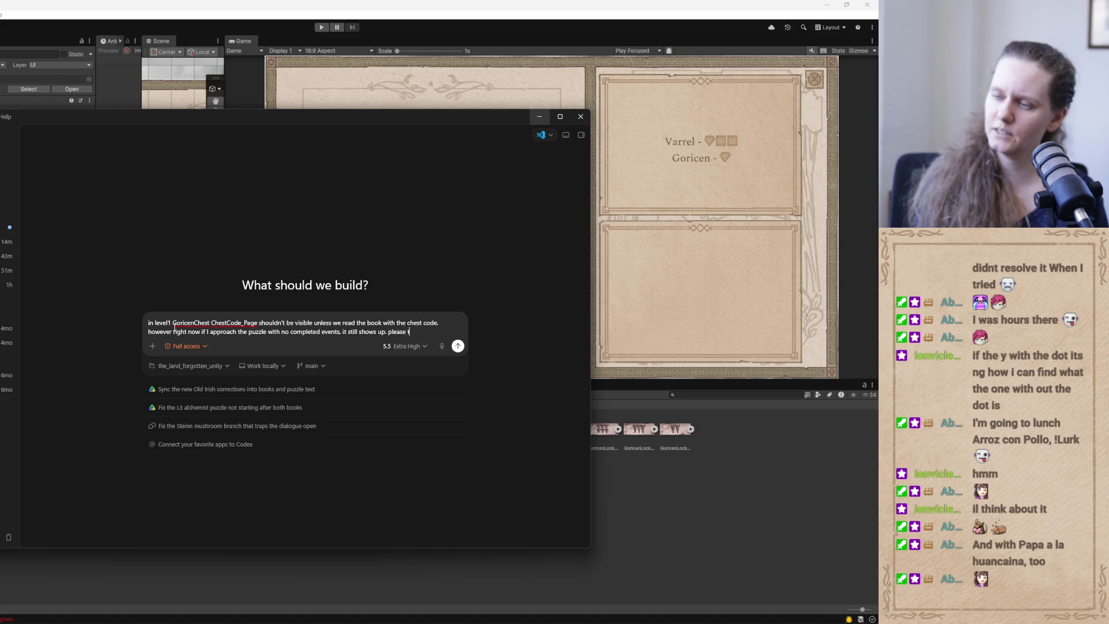
type("roubleshoot")
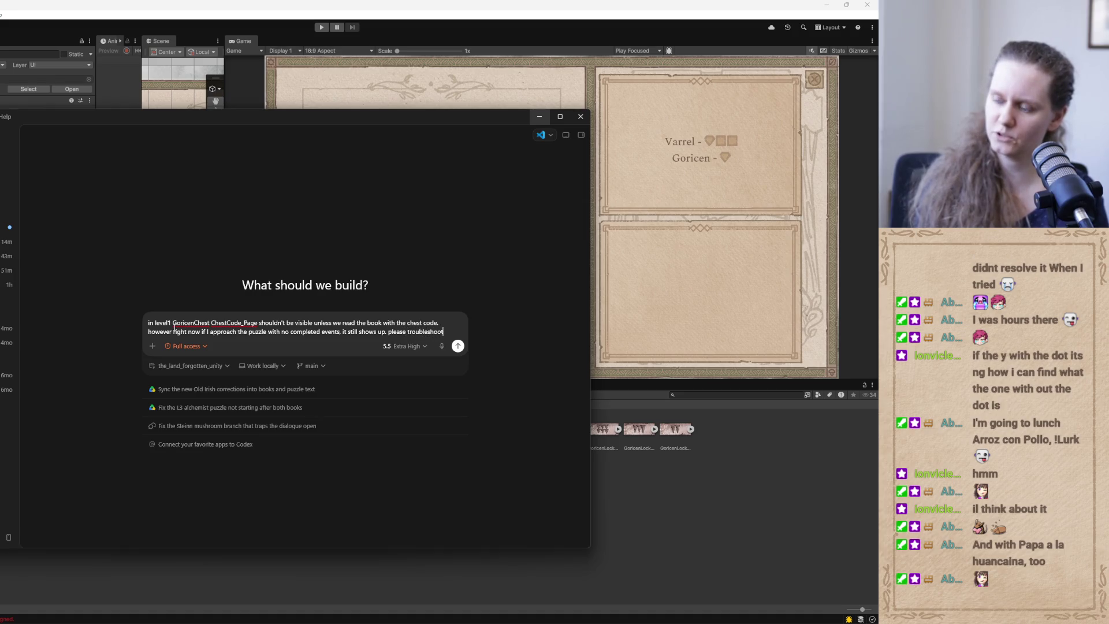
type(" and fix")
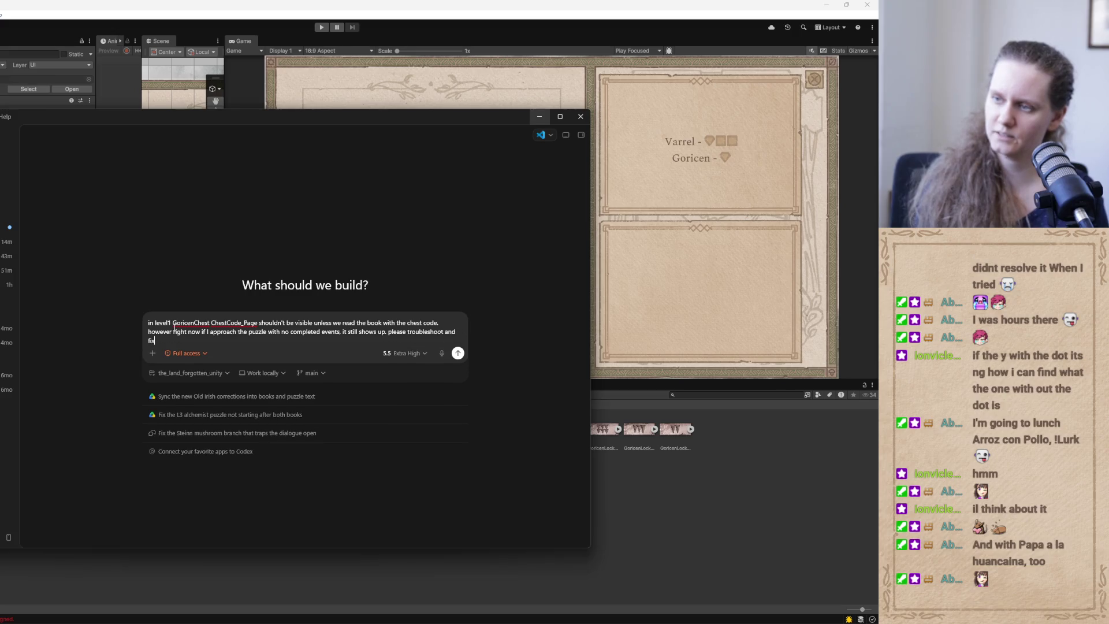
key("Return")
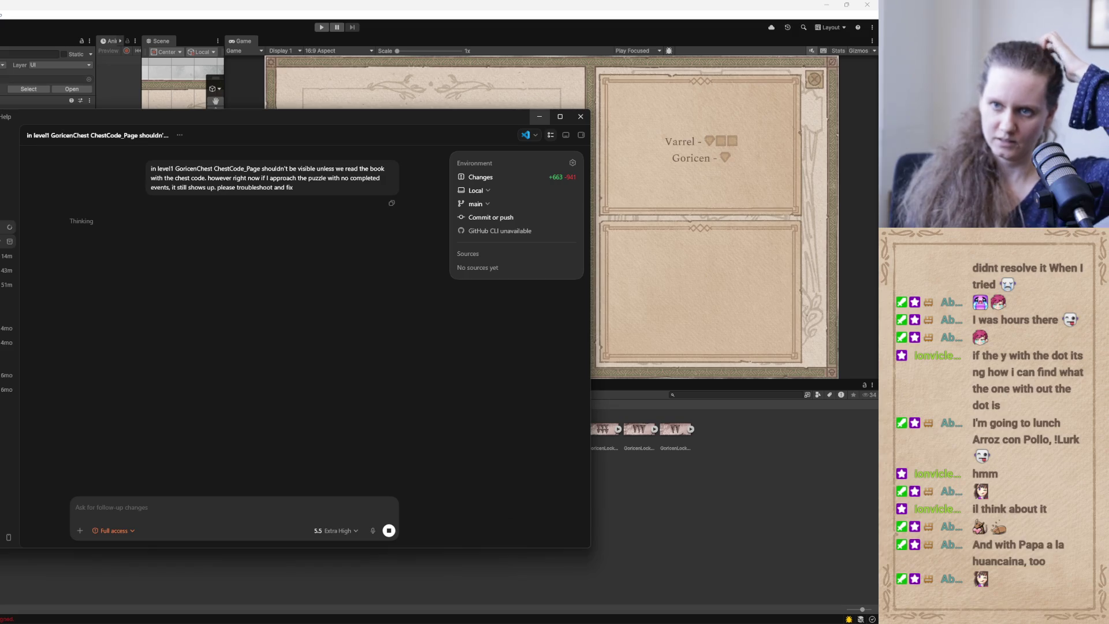
left_click(7, 241)
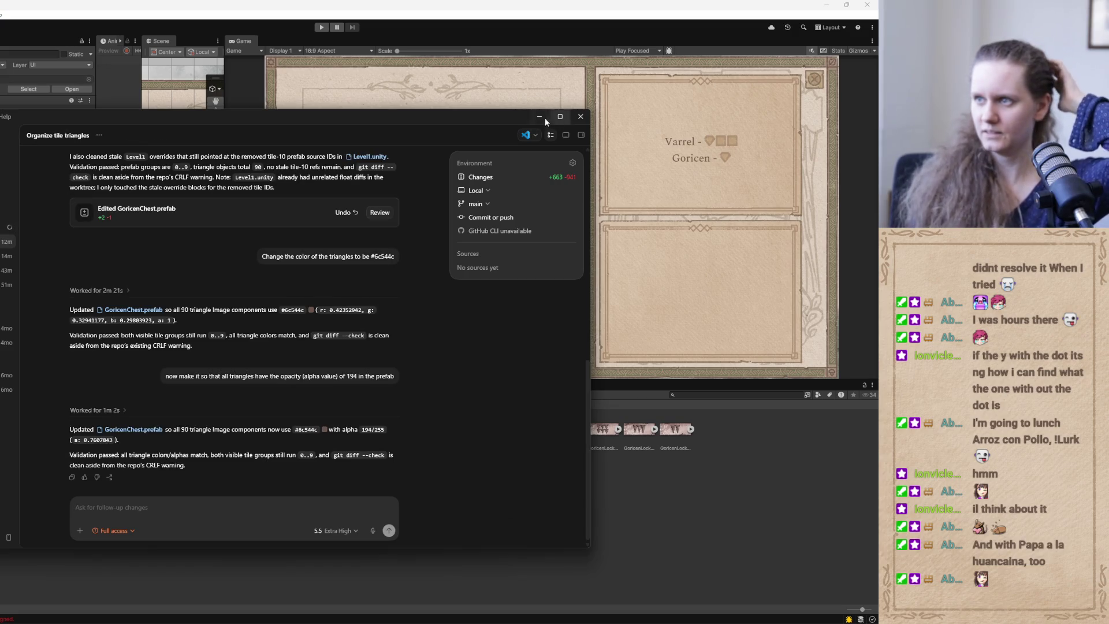
Minimize Codex and bring the TLF_TODOs.txt notes forward.
left_click(539, 116)
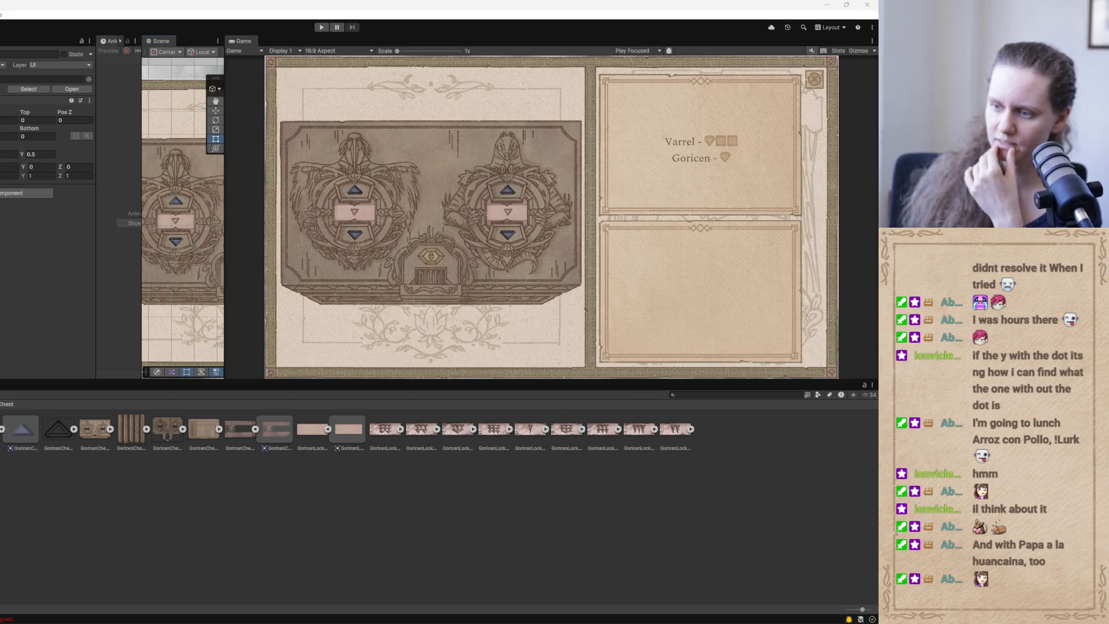
key("alt+Tab")
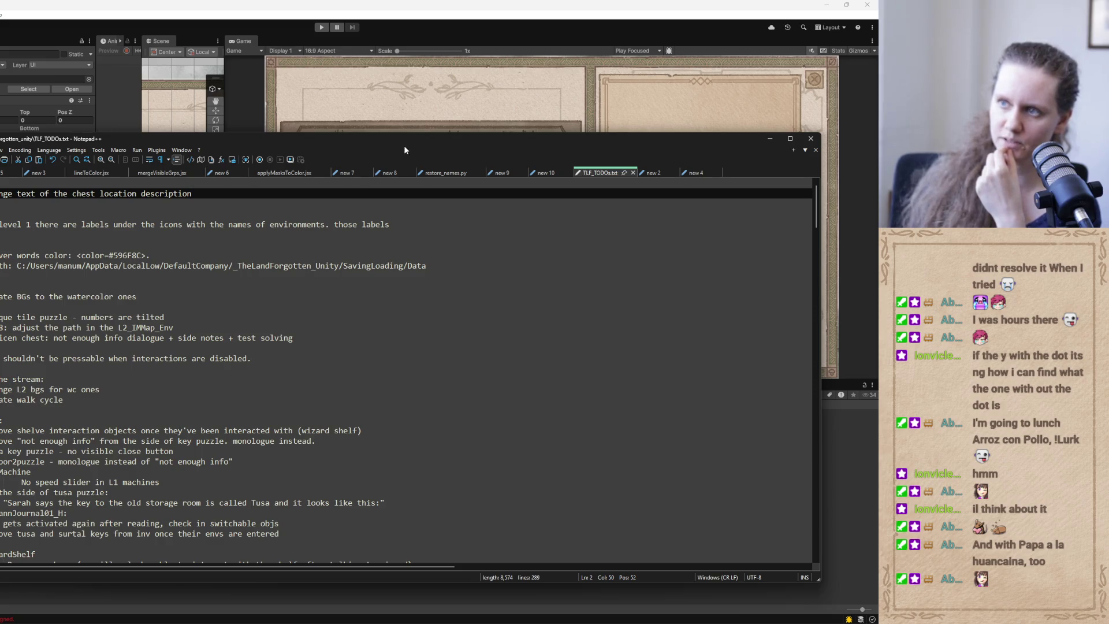
Append 'have animation on them to' to the level 1 labels note in TLF_TODOs.txt.
left_click_drag(350, 144, 312, 296)
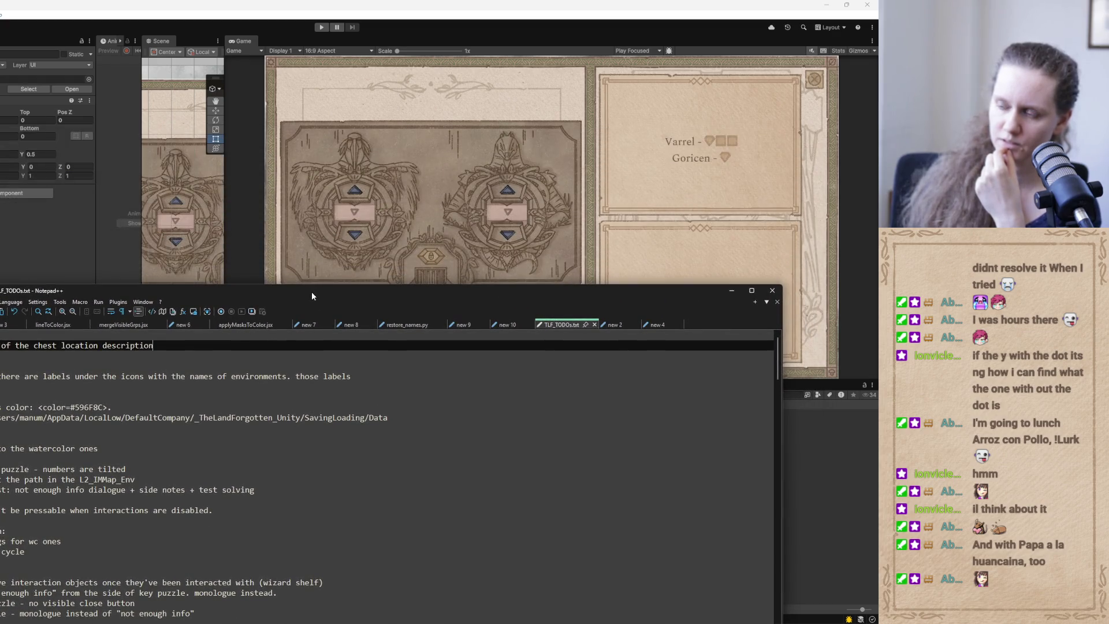
left_click(355, 376)
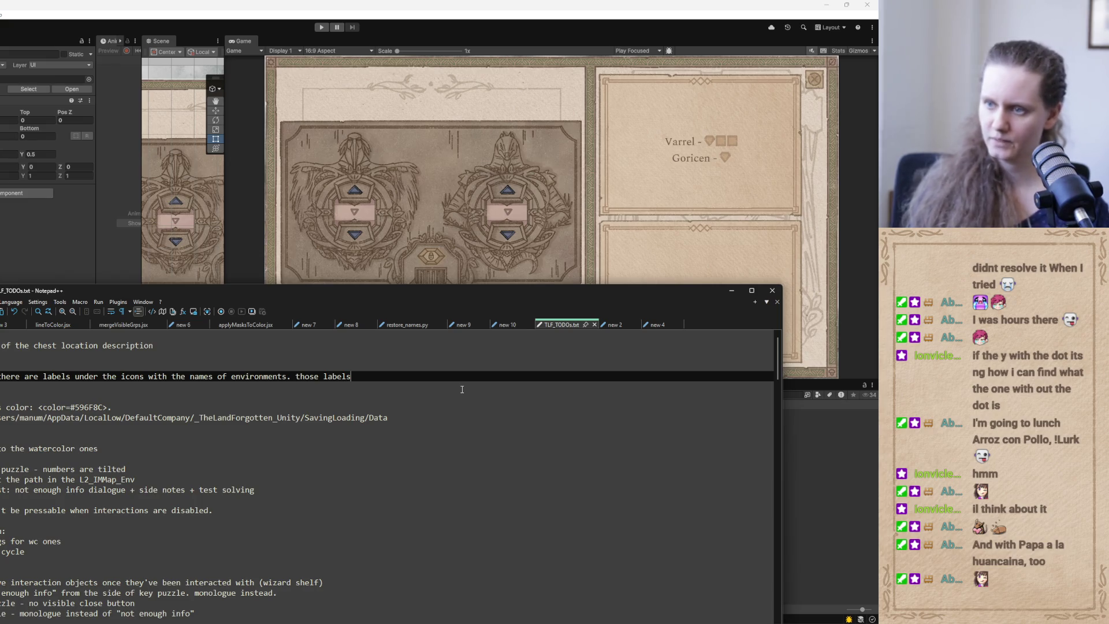
type(" hav")
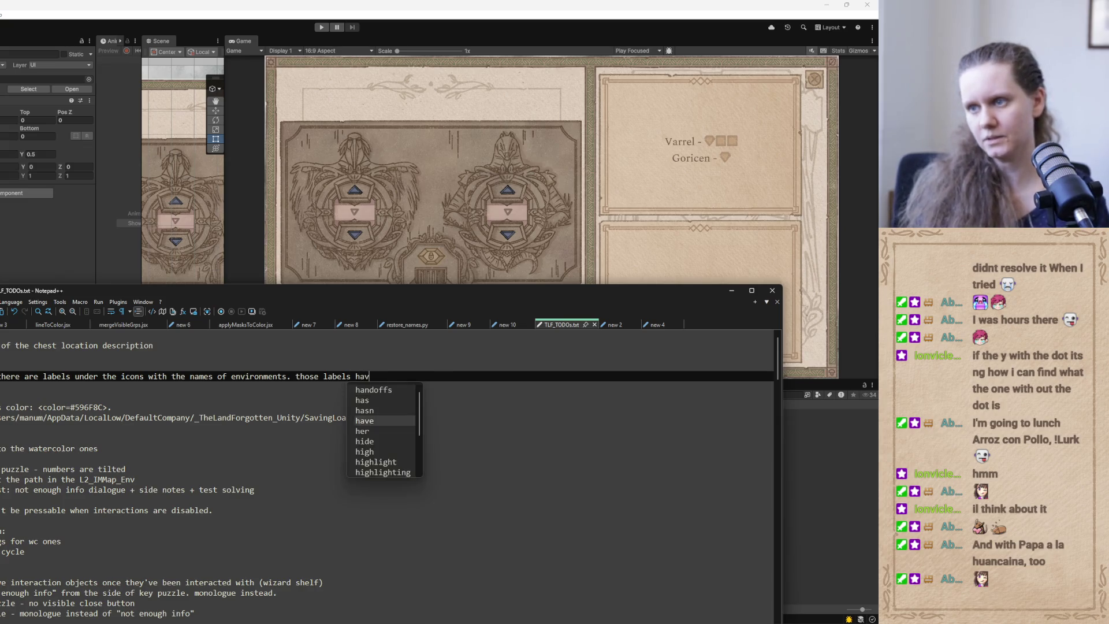
type("e animation on them to")
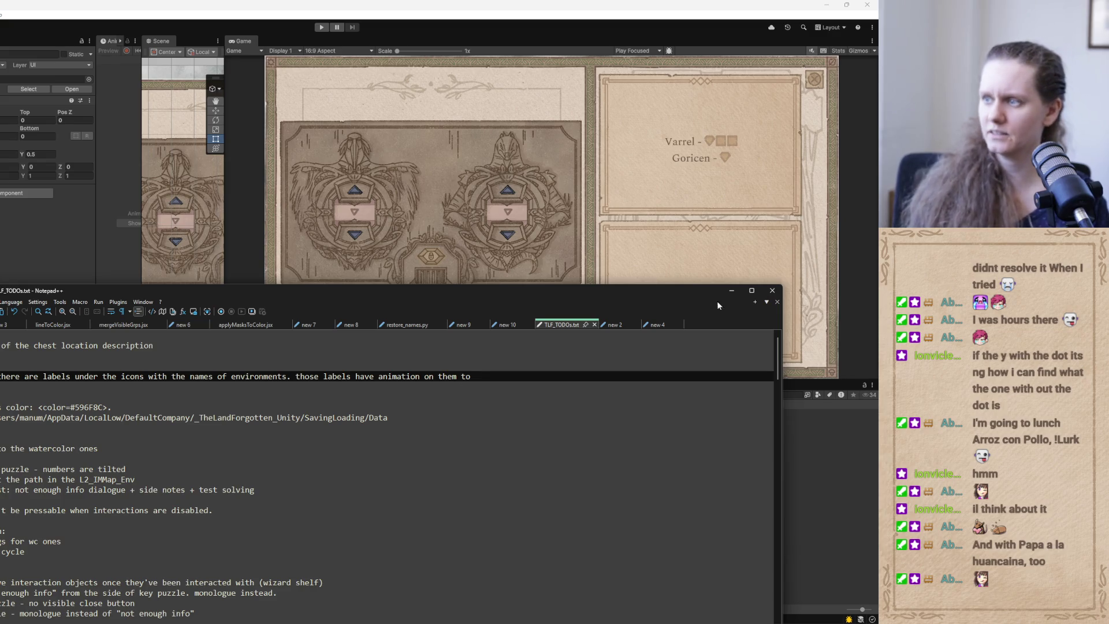
left_click(731, 292)
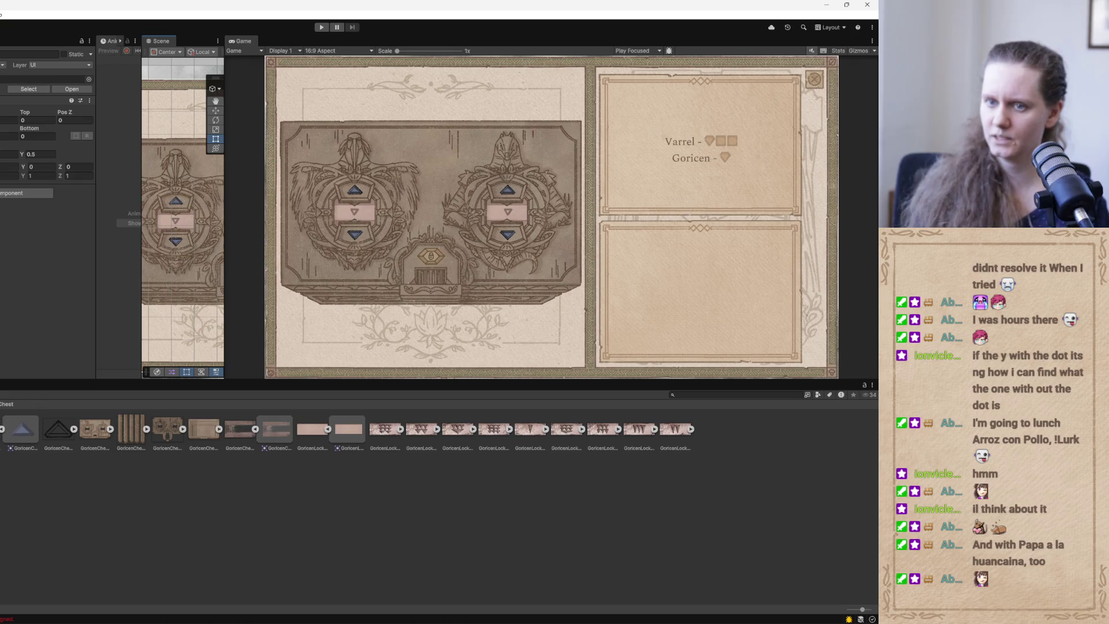
Open the UIAnimations folder in the Project panel and start an empty Codex thread.
key("BackSpace")
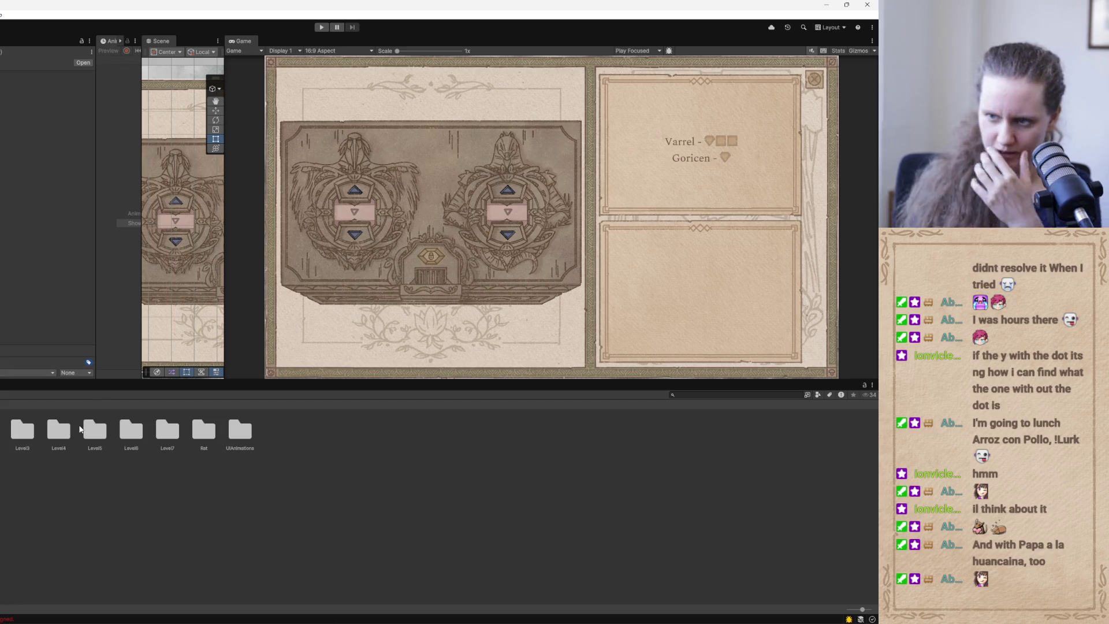
double_click(238, 429)
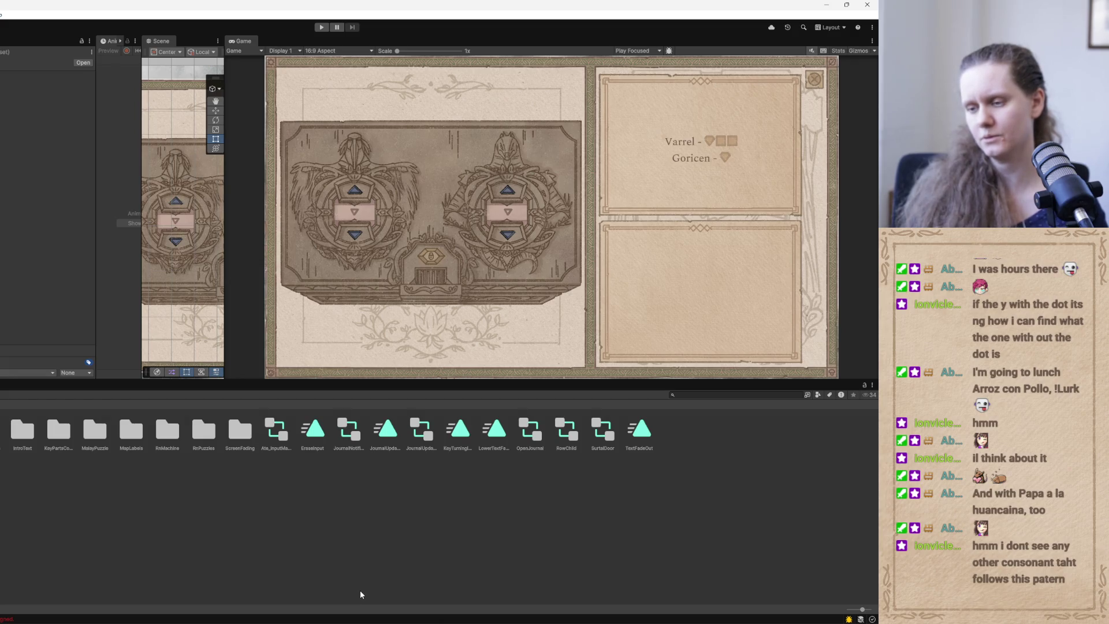
key("alt+Tab")
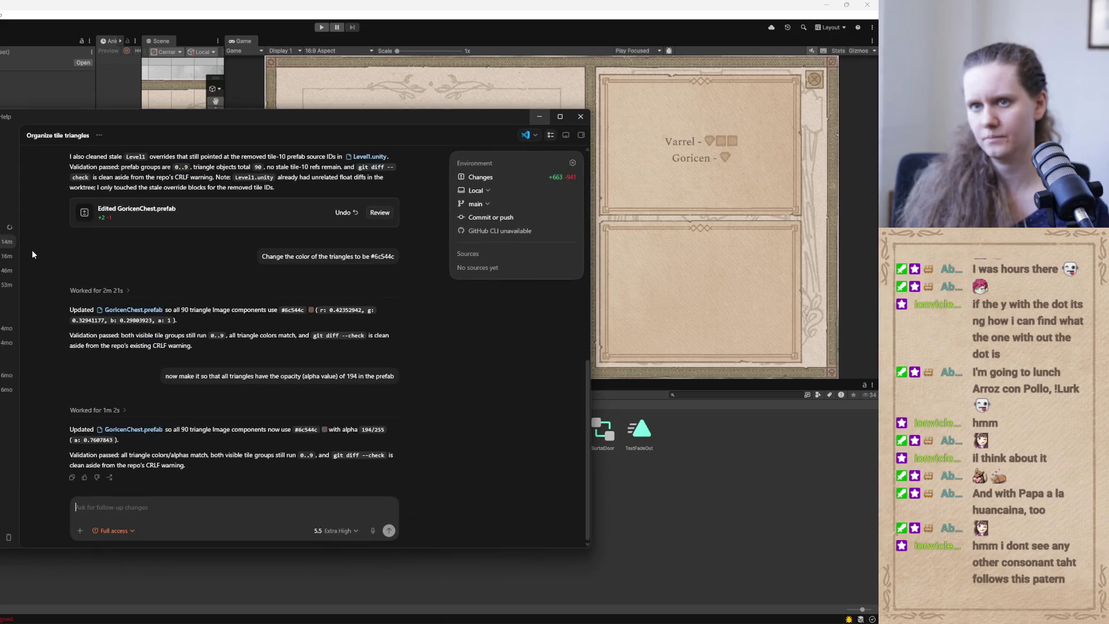
key("ctrl+n")
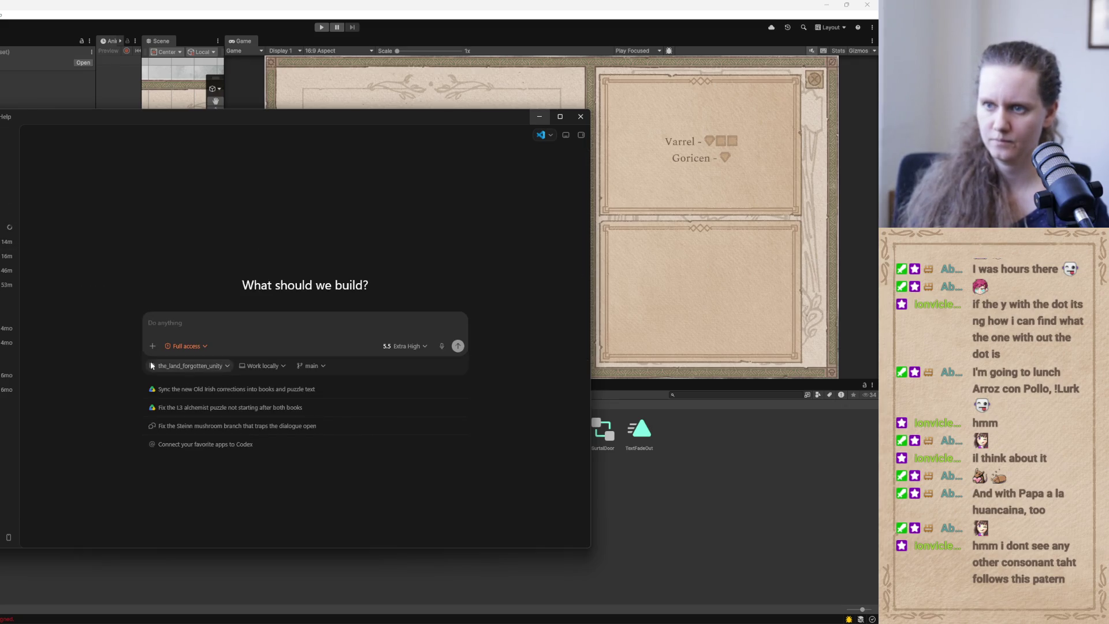
left_click(539, 117)
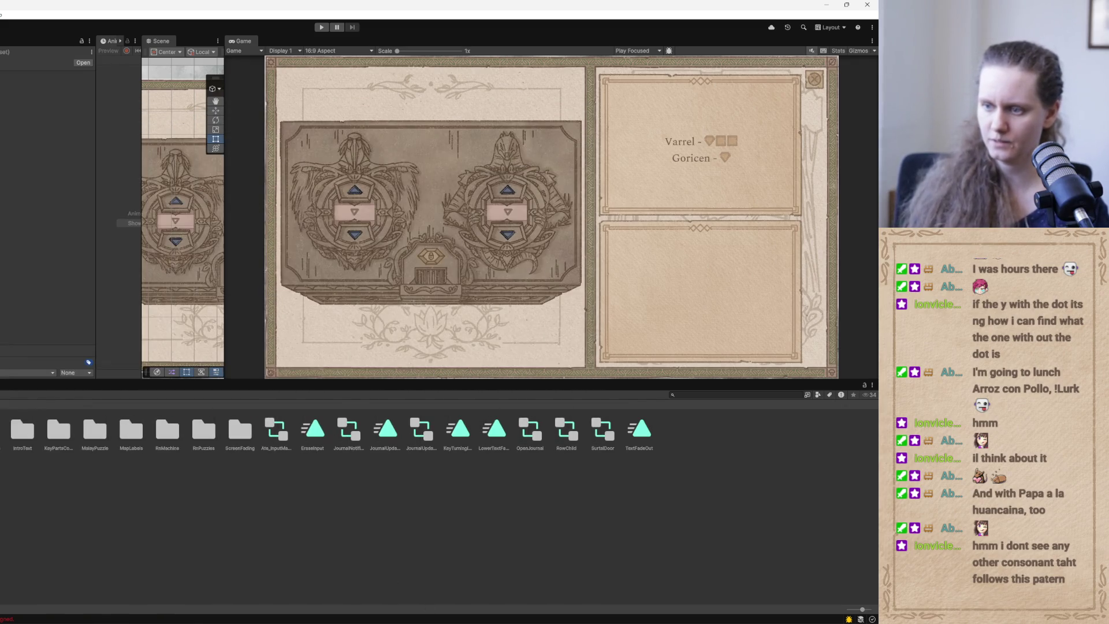
key("alt+Tab")
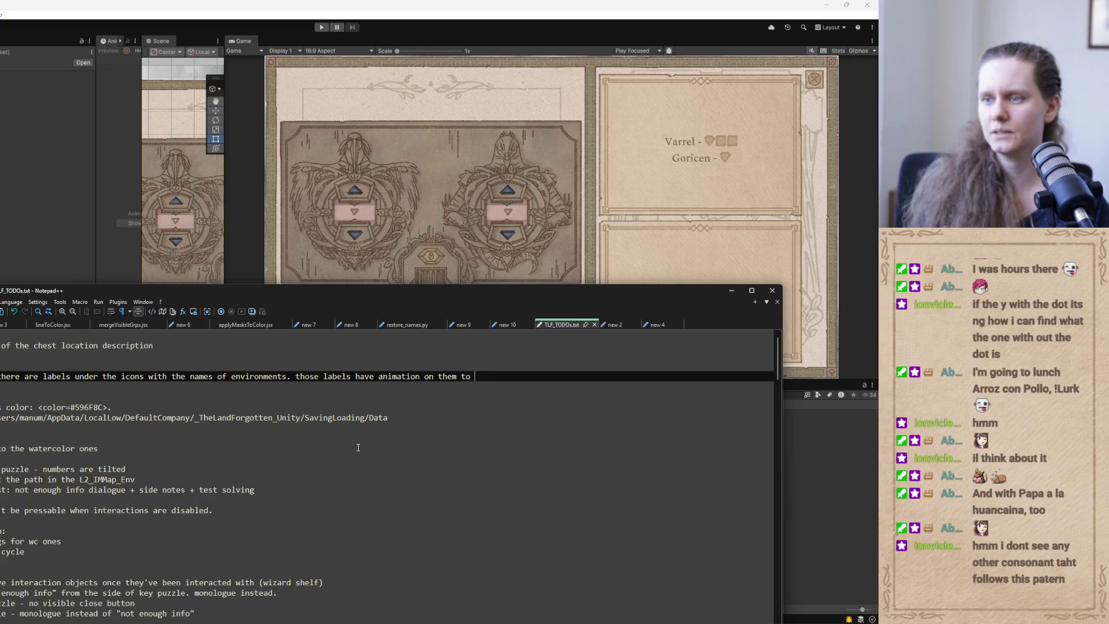
Put the labels note on its own line, adding 'hide and show the labels when the icon is shown and hidden.'.
key("Left")
key("Left")
key("Left")
key("Left")
key("BackSpace")
key("Return")
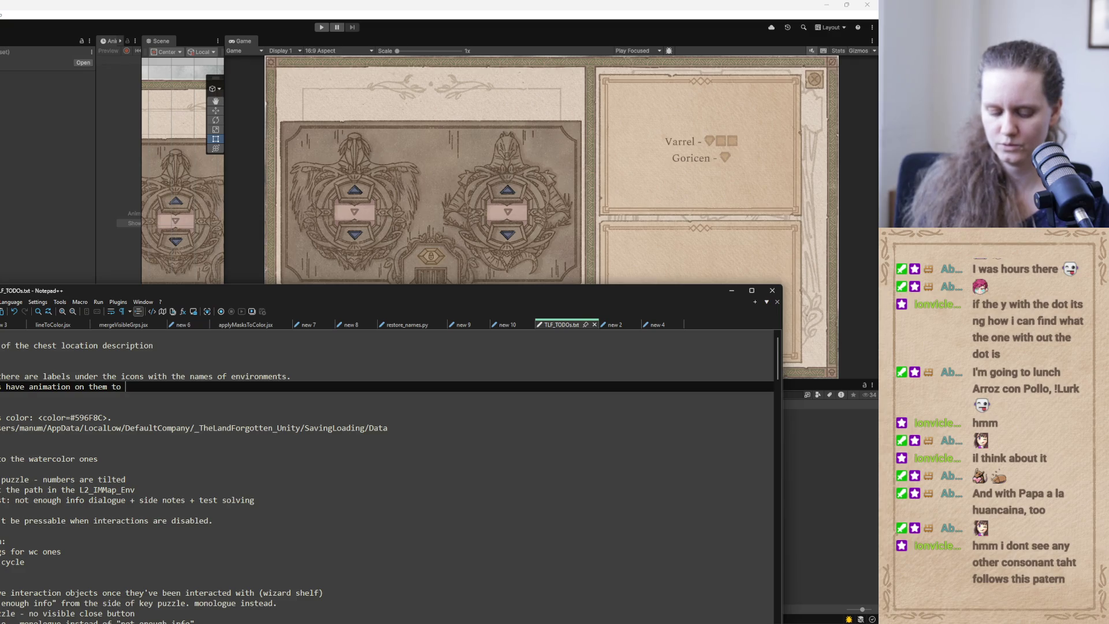
type("hide")
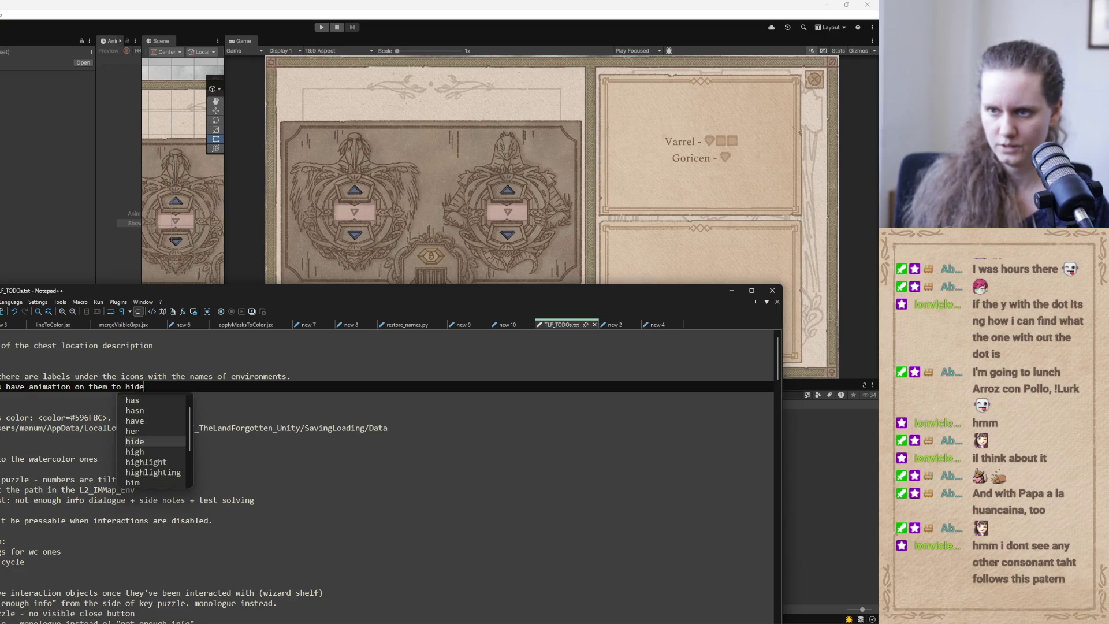
type(" and show the l")
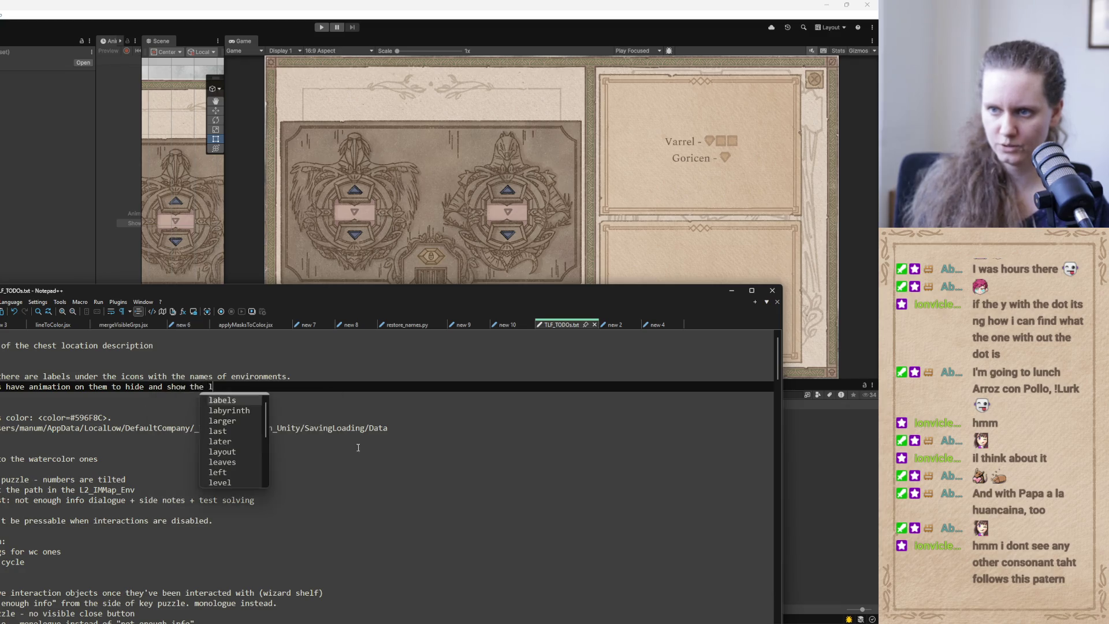
type("abels wh")
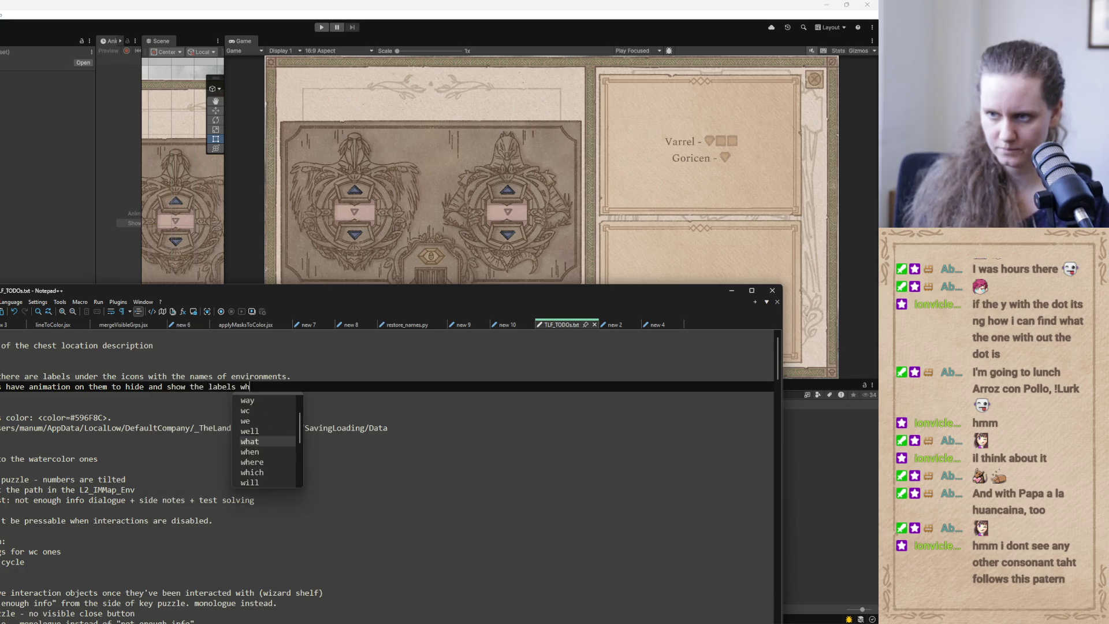
type("en the icon is show")
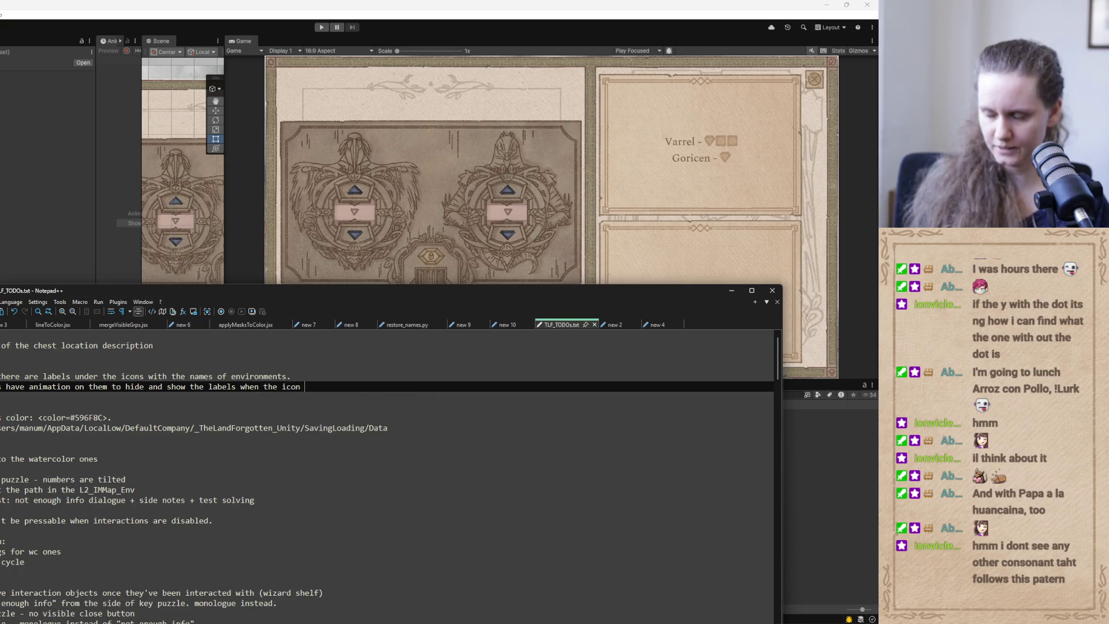
type("n and hidde")
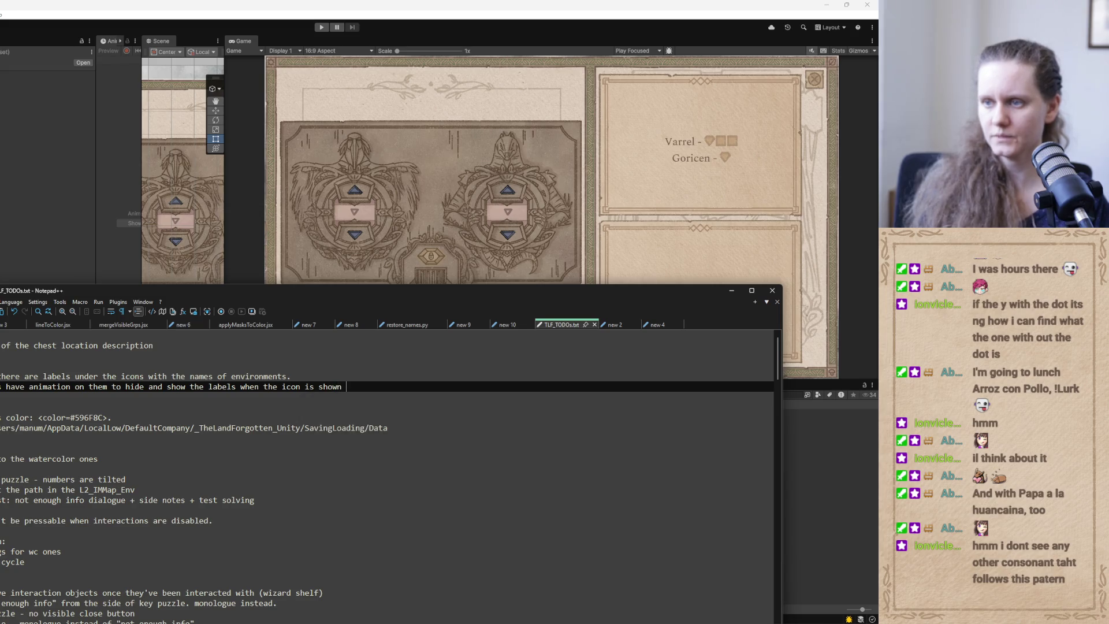
type("n.")
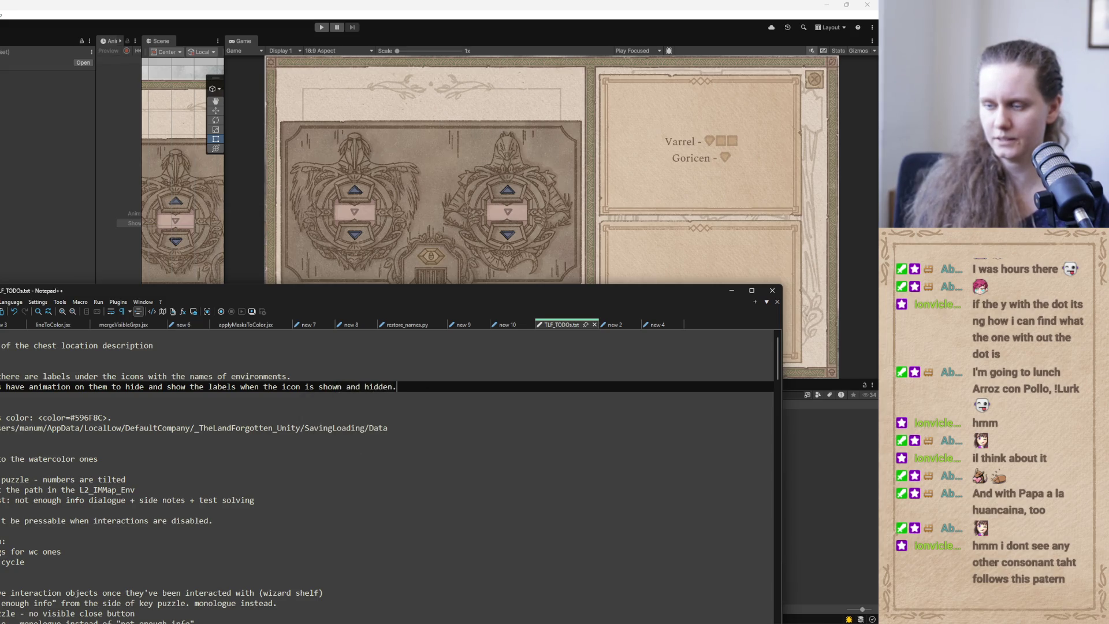
key("Return")
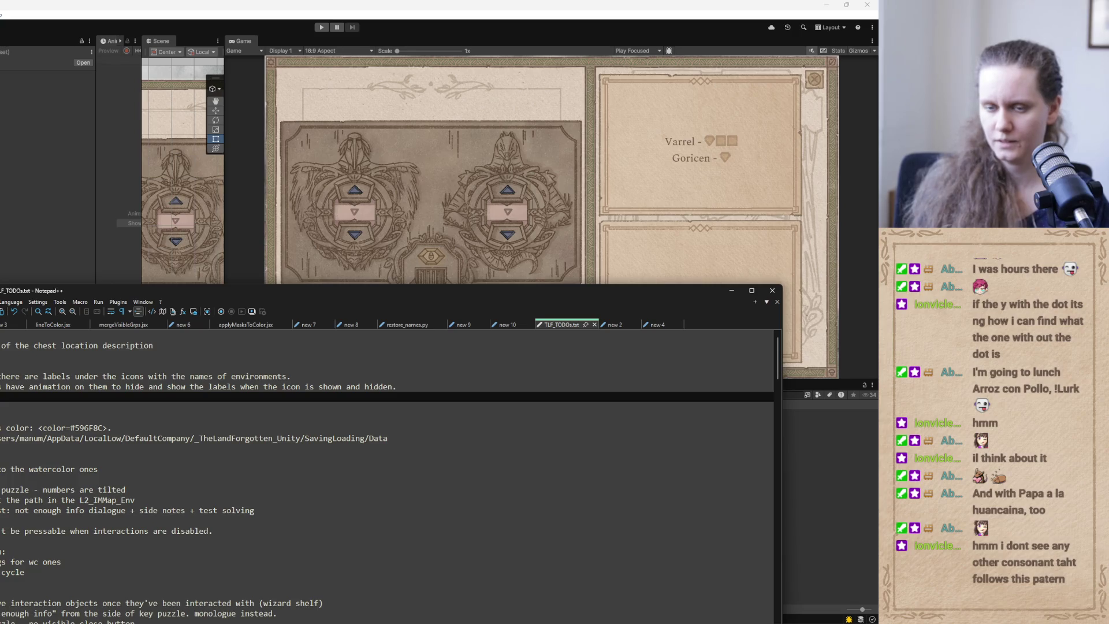
Note that image-assembled text doesn't hide with its label, probably due to letter-image animation.
type("te")
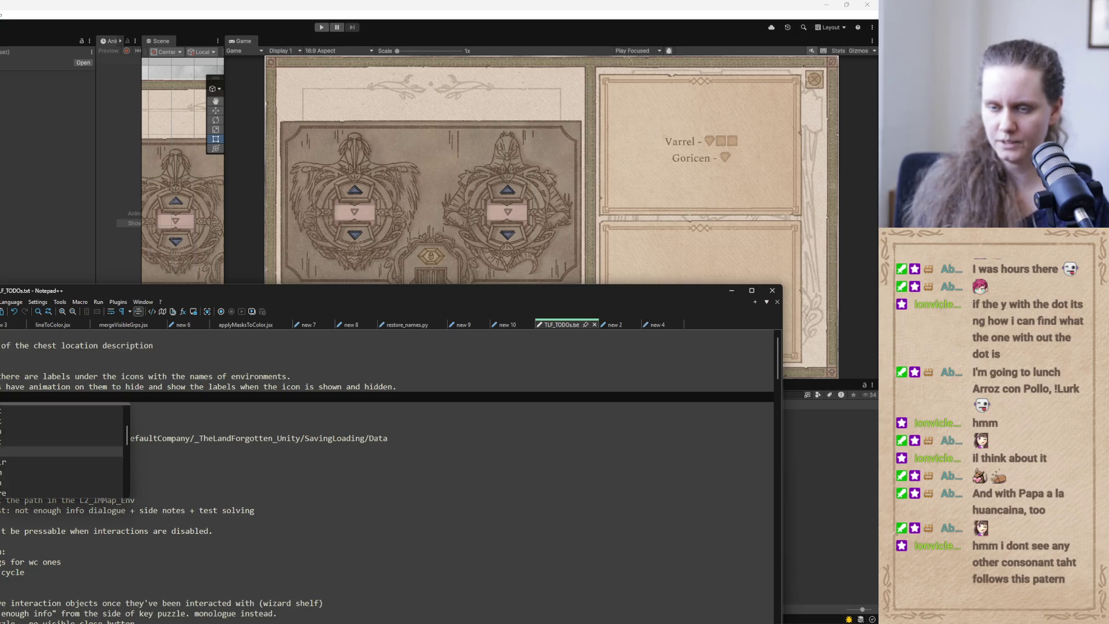
type("xt (which ")
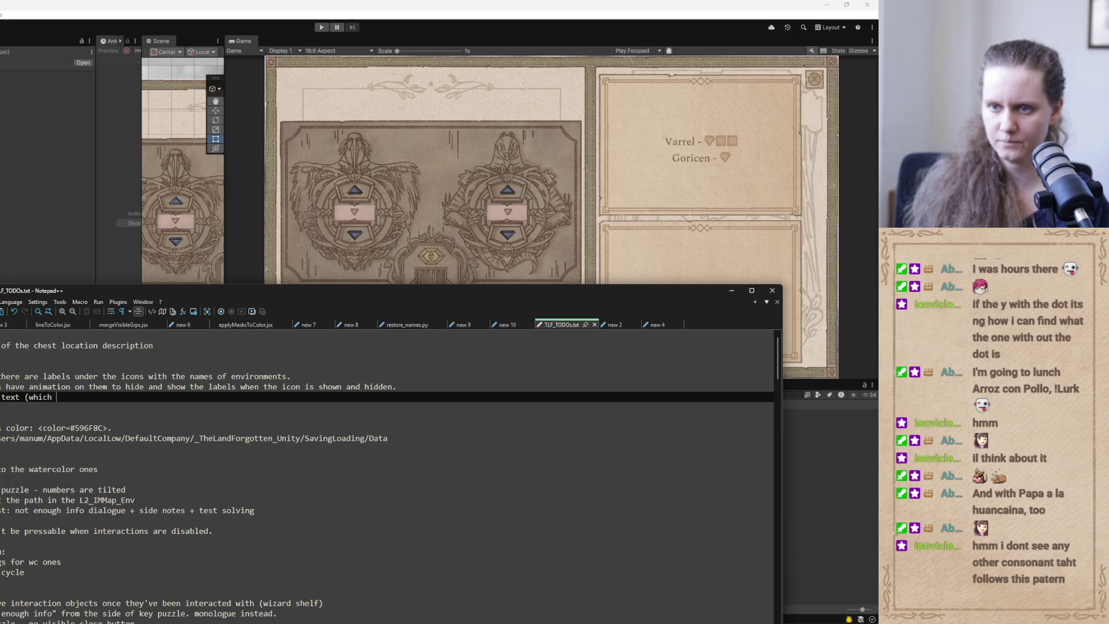
type("is assemble")
type("d from im")
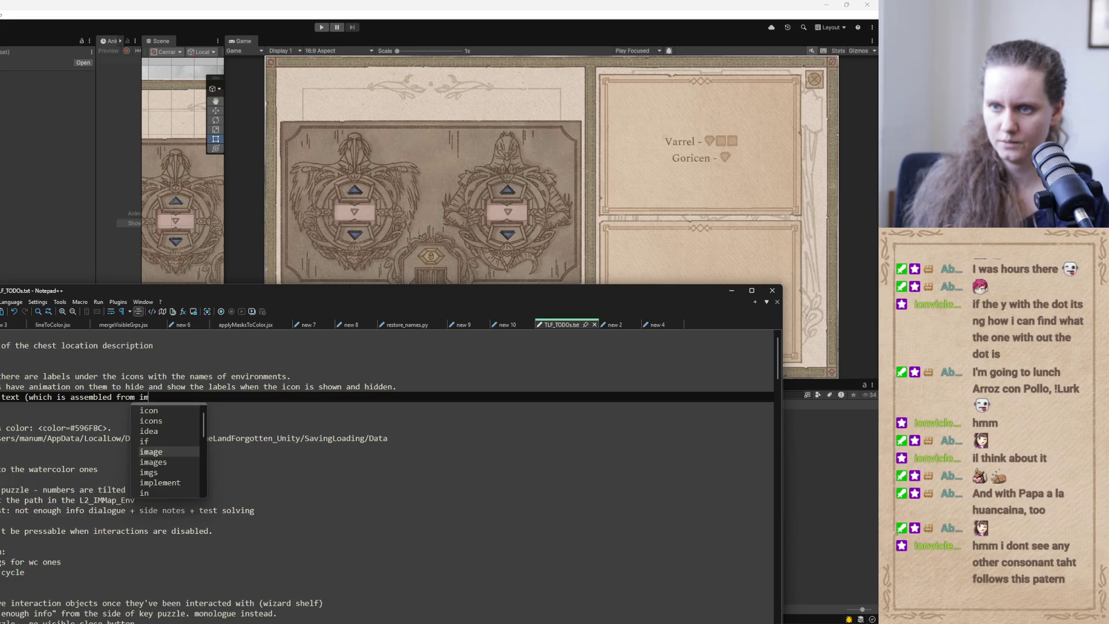
type("ages)")
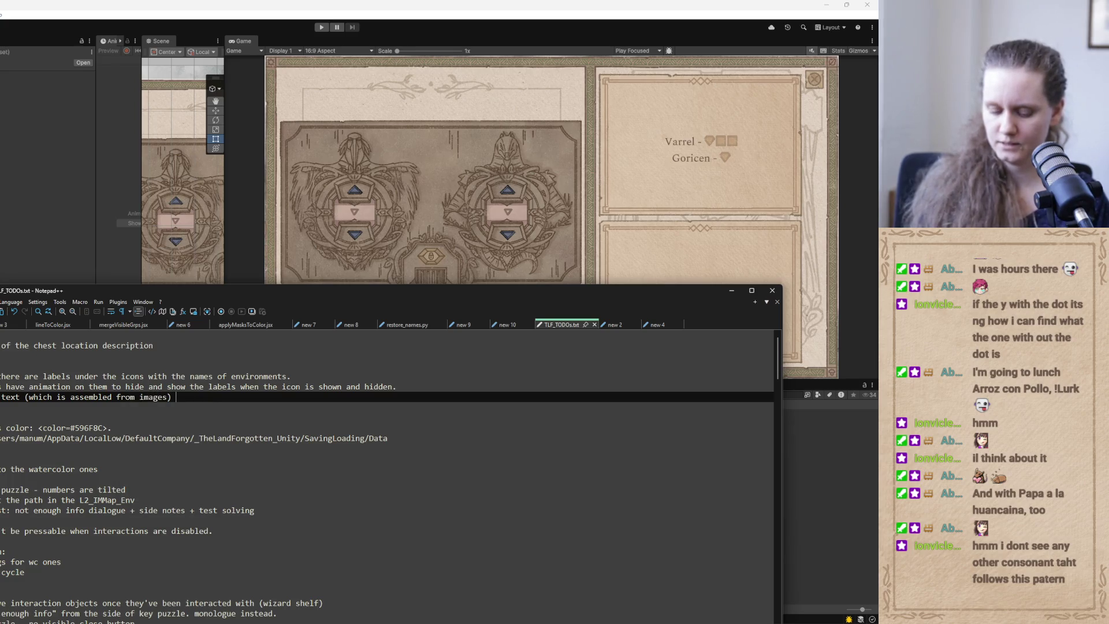
type(" does ")
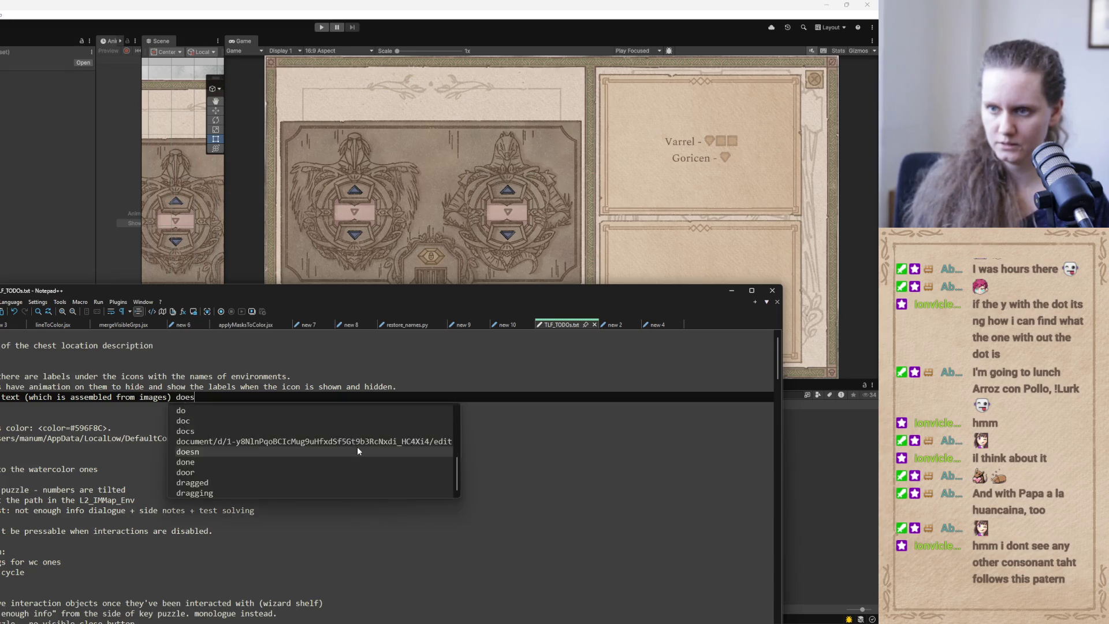
type("not ")
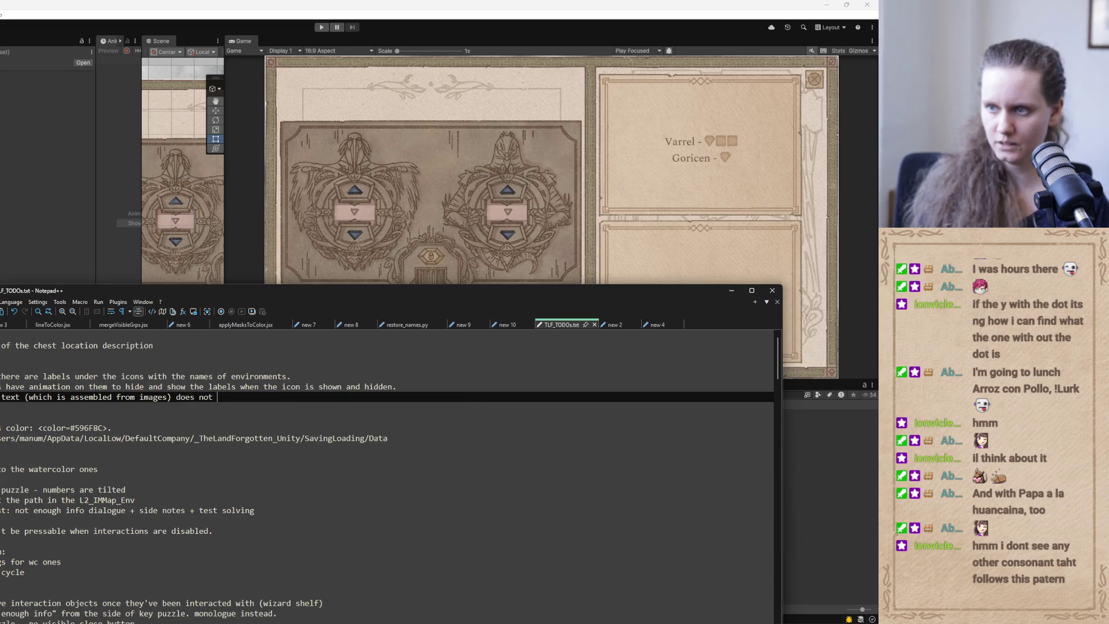
type("hide when")
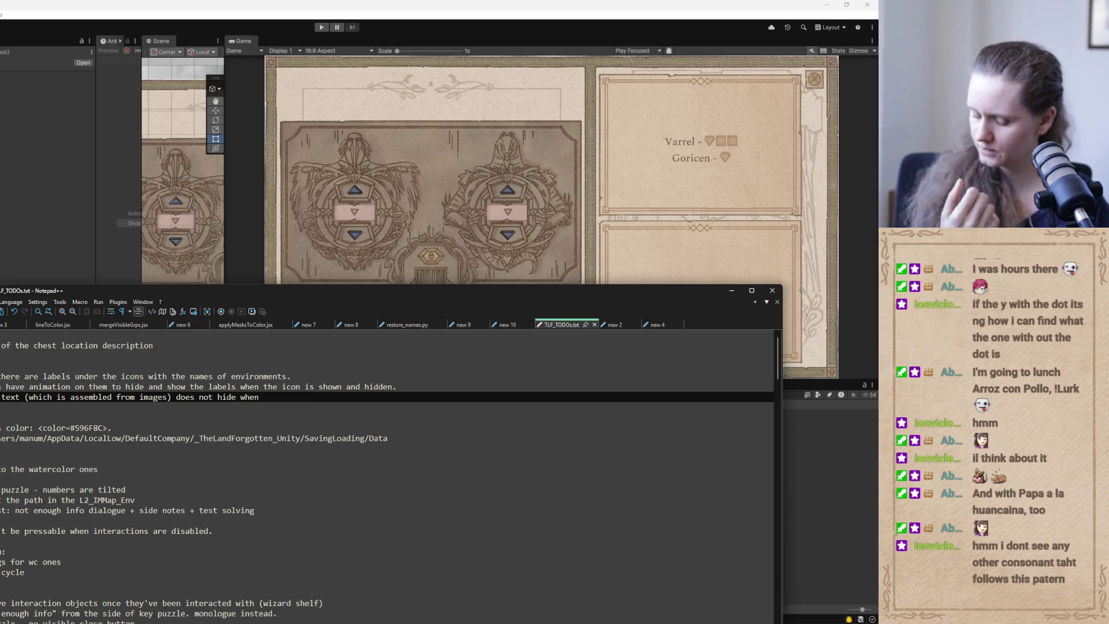
type(" the la")
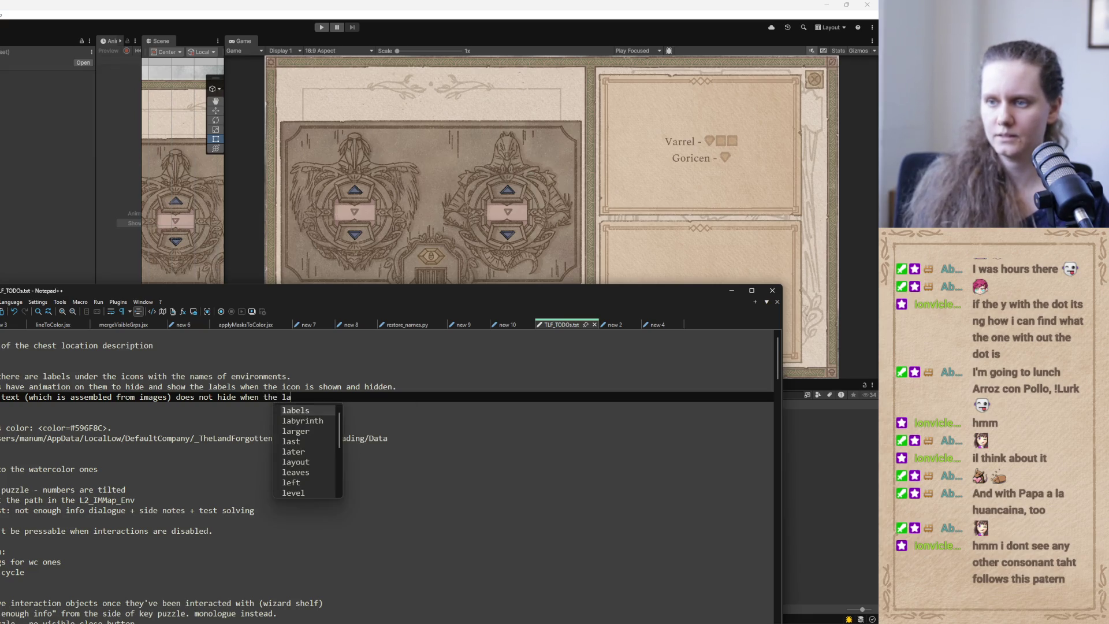
type("bel itself")
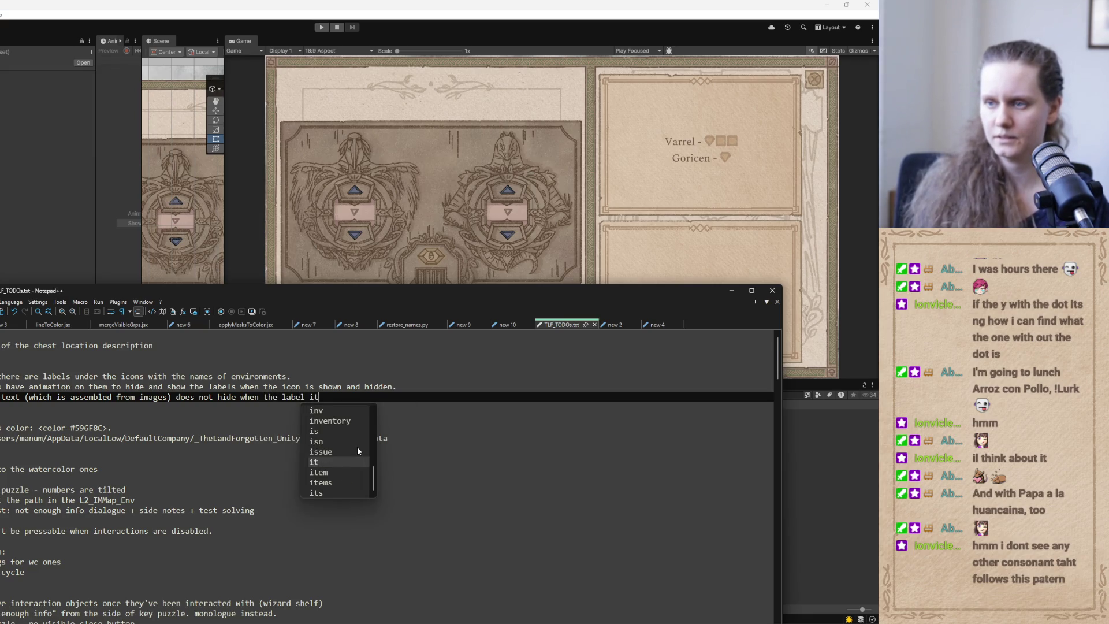
type(" is")
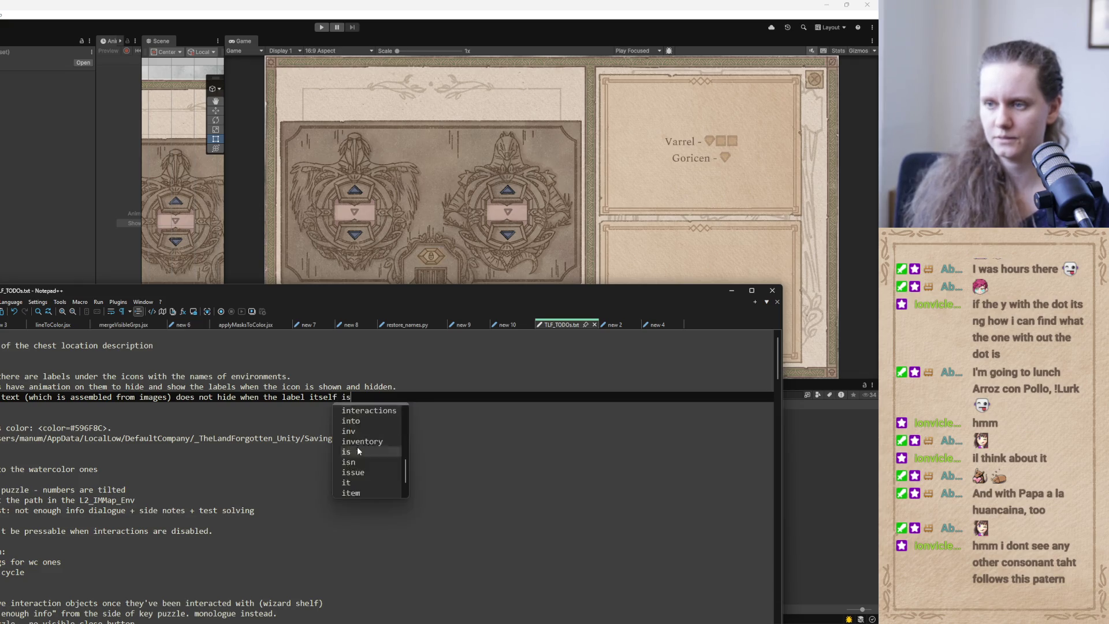
type(" hidden.")
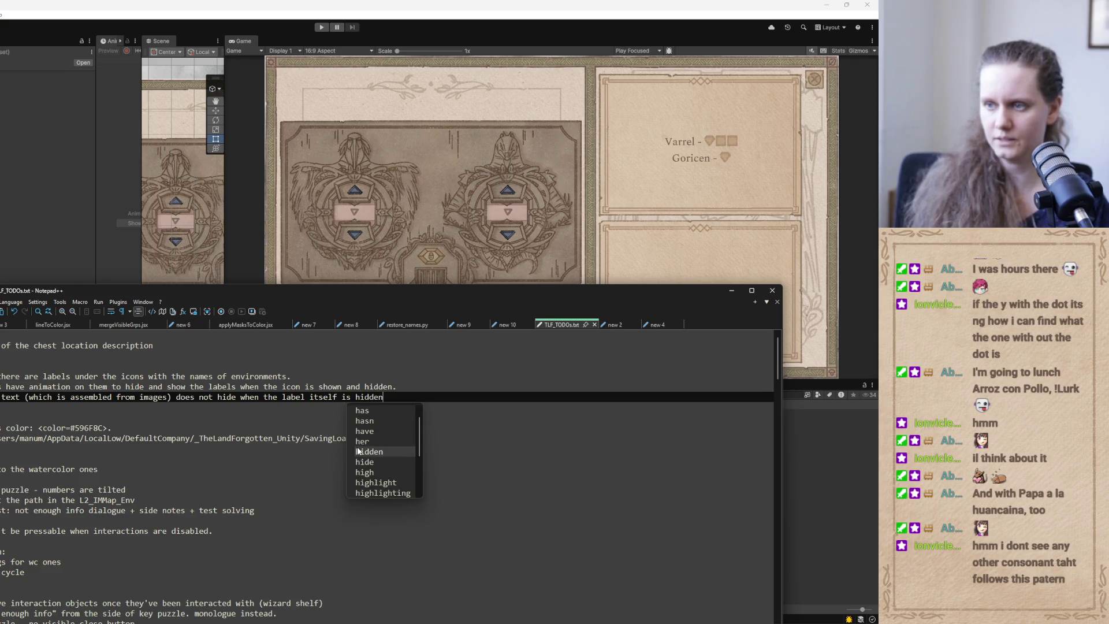
key("Return")
type("pab")
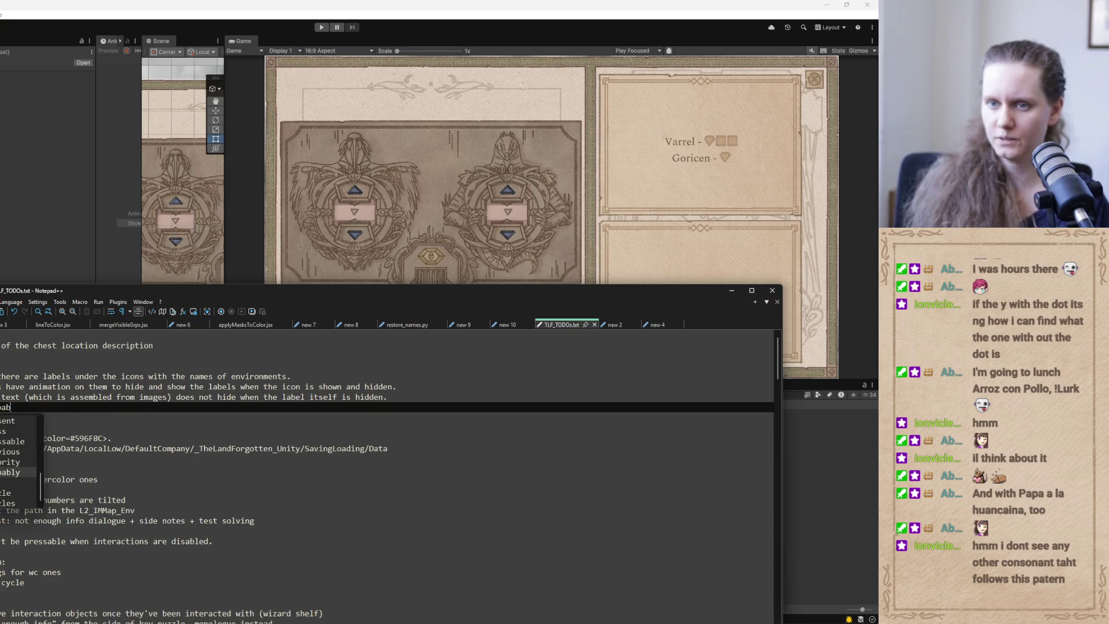
key("Return")
type("related to ")
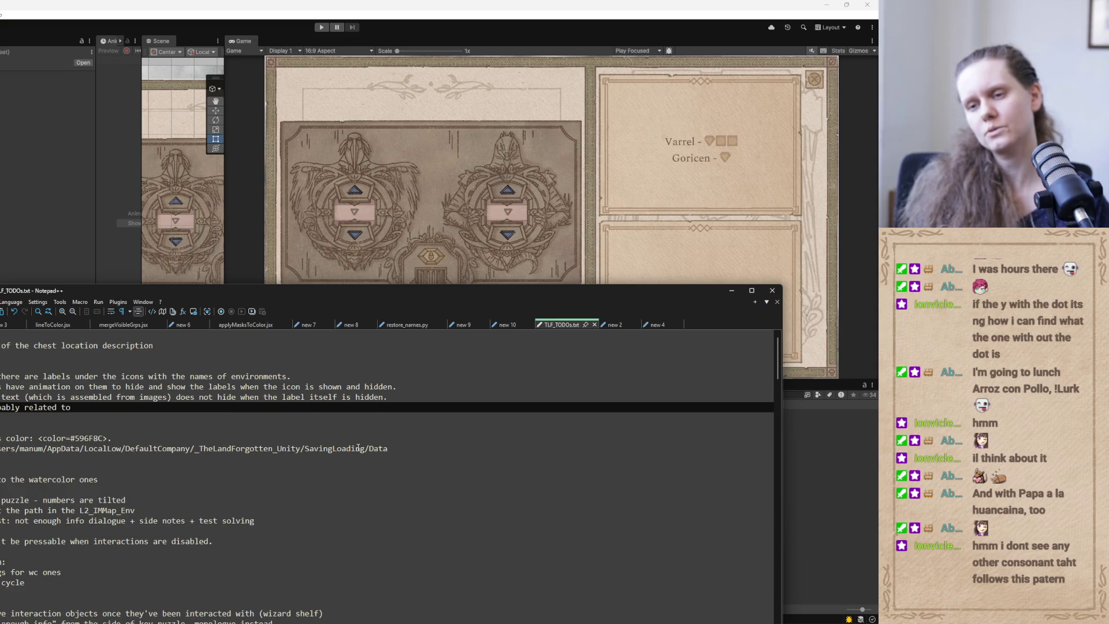
type("animation on ")
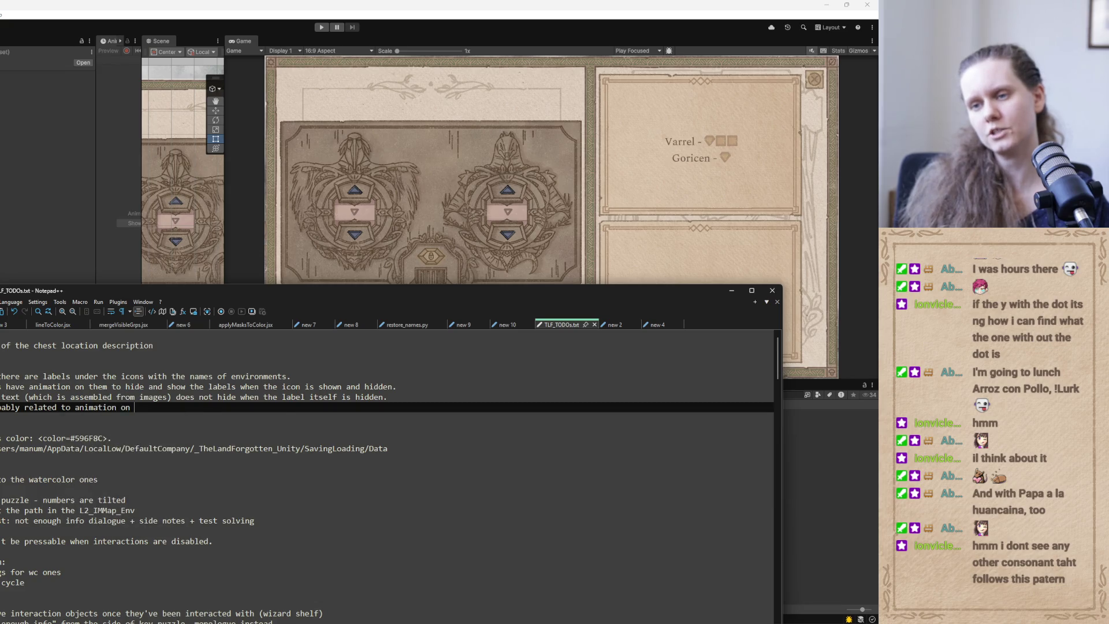
type("those ")
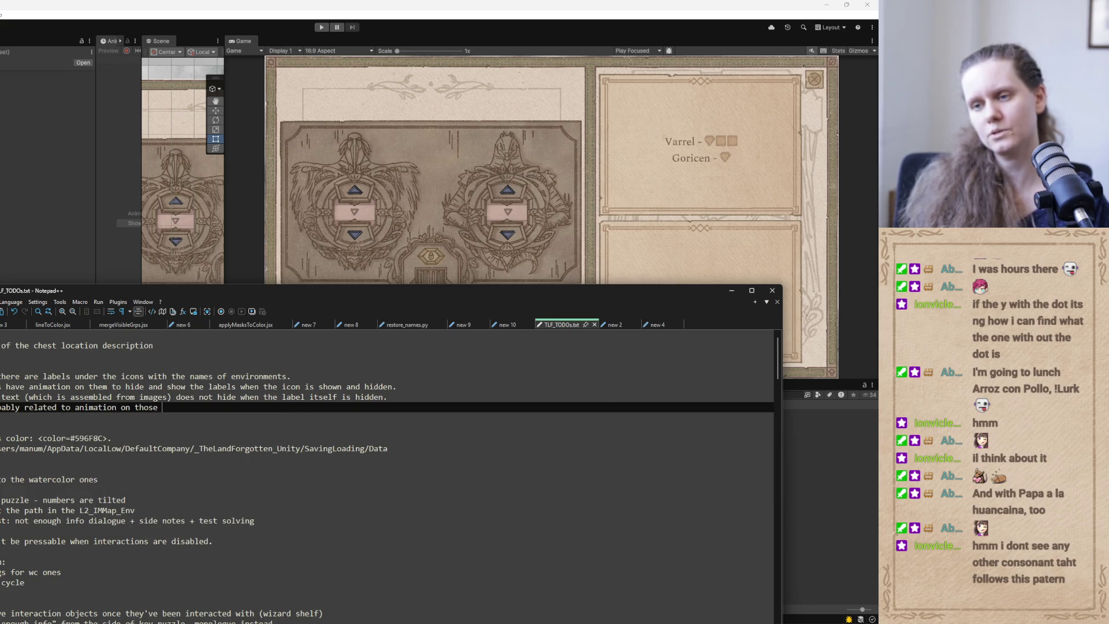
type("letter images.")
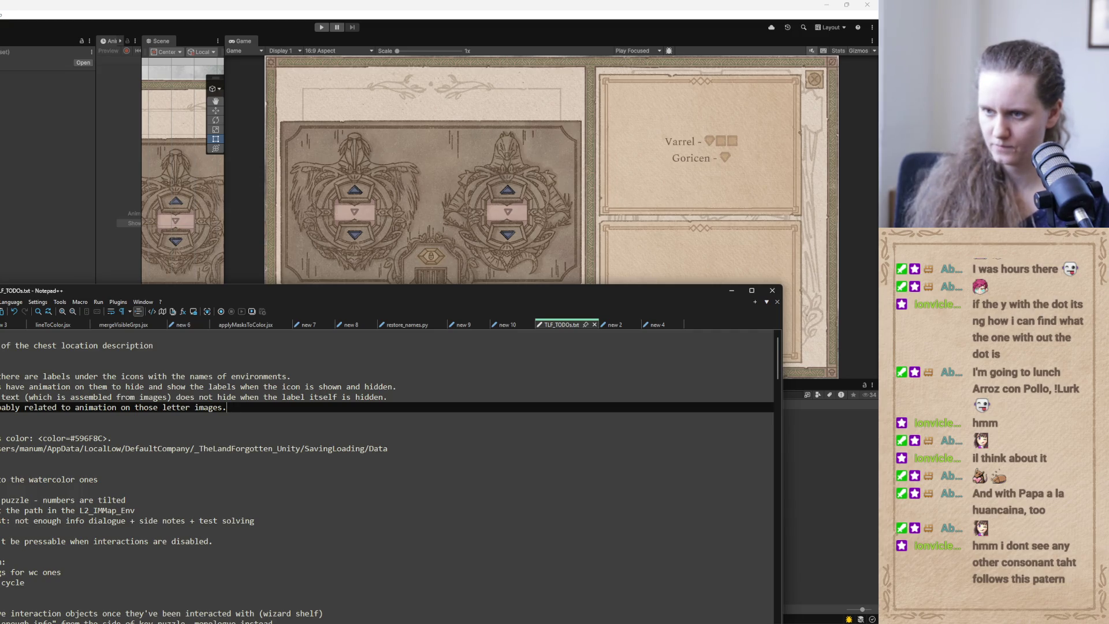
key("Return")
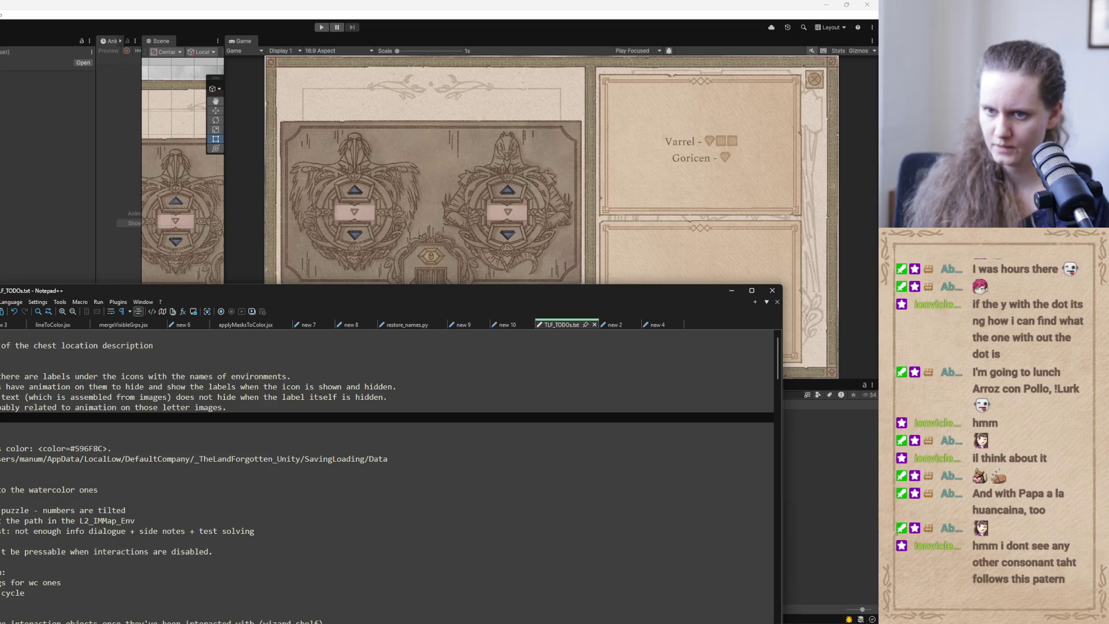
type("Maybe this p")
type("roblem")
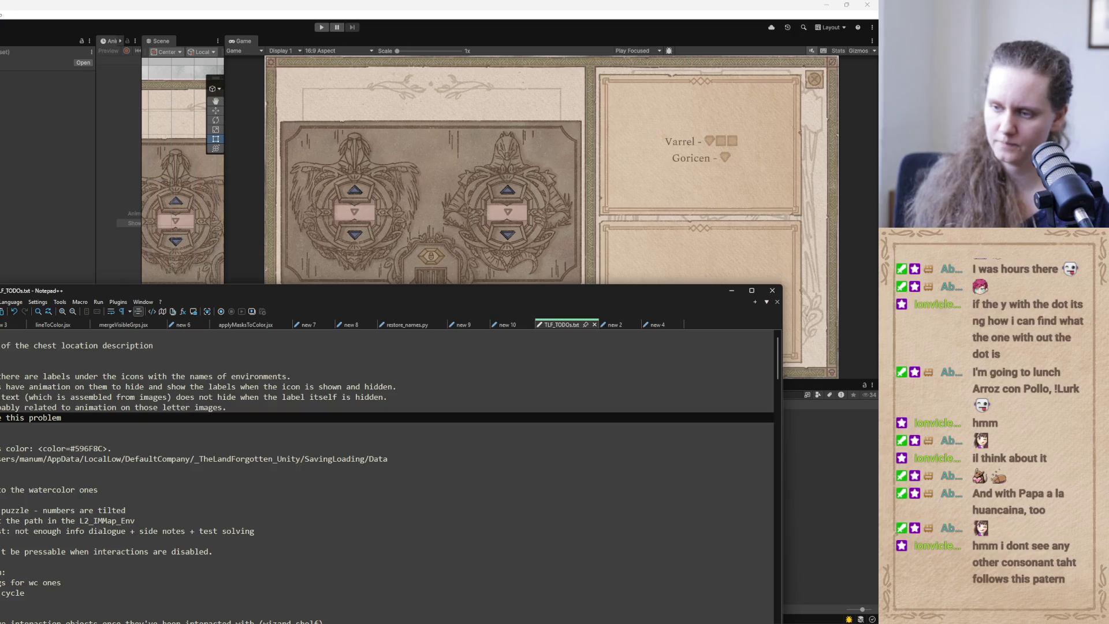
Minimize Codex, reposition the Notepad++ window, and return to the Unity editor.
key("alt+Tab")
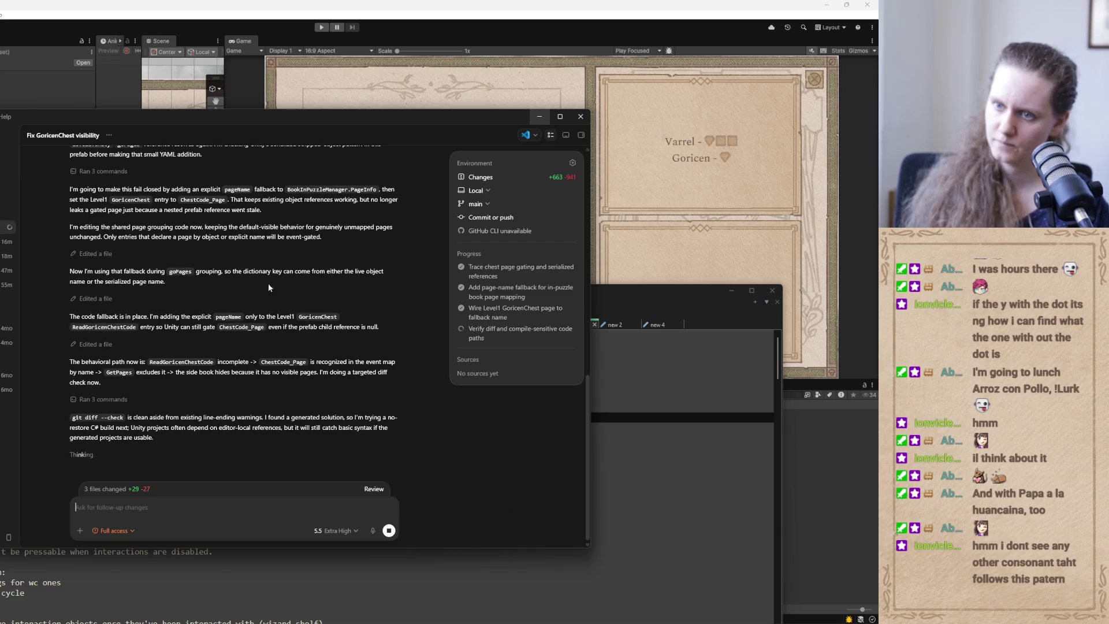
left_click(539, 117)
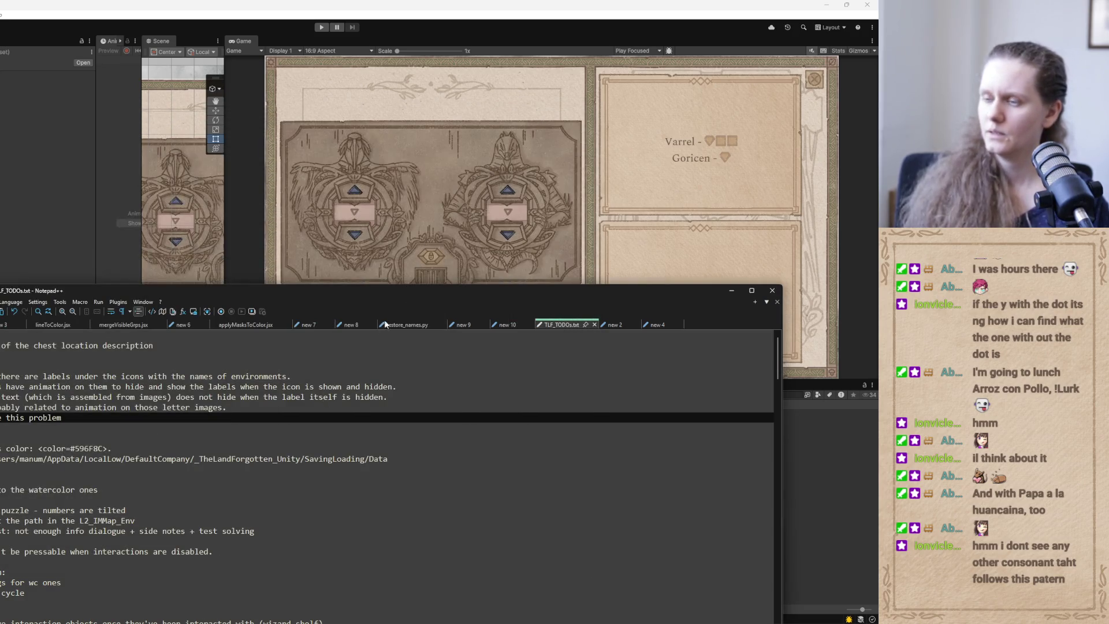
left_click_drag(420, 295, 343, 157)
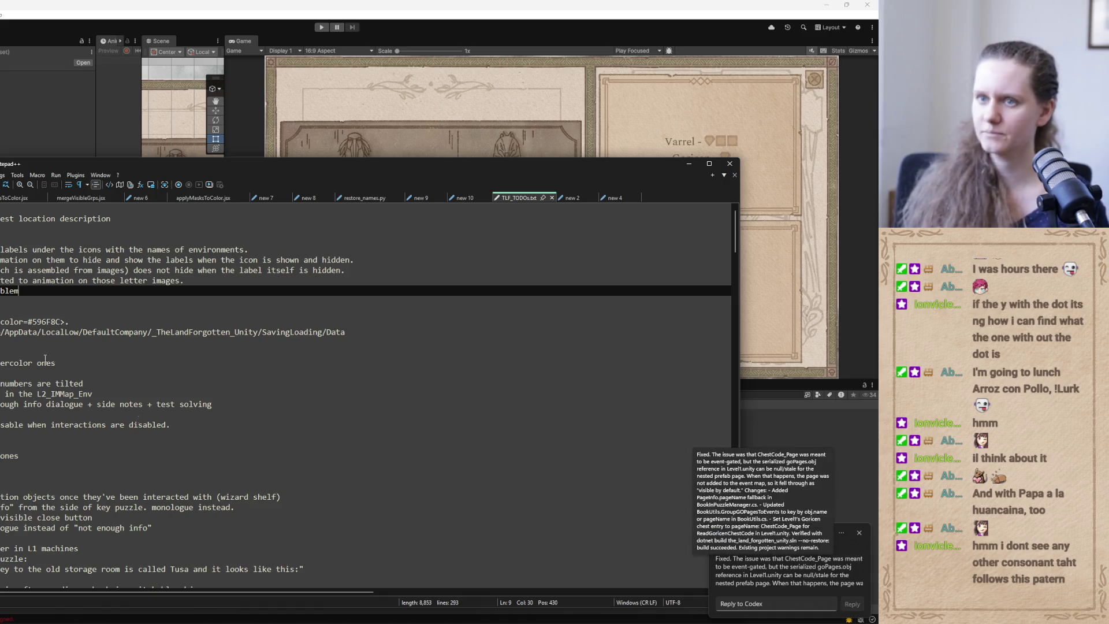
left_click(461, 94)
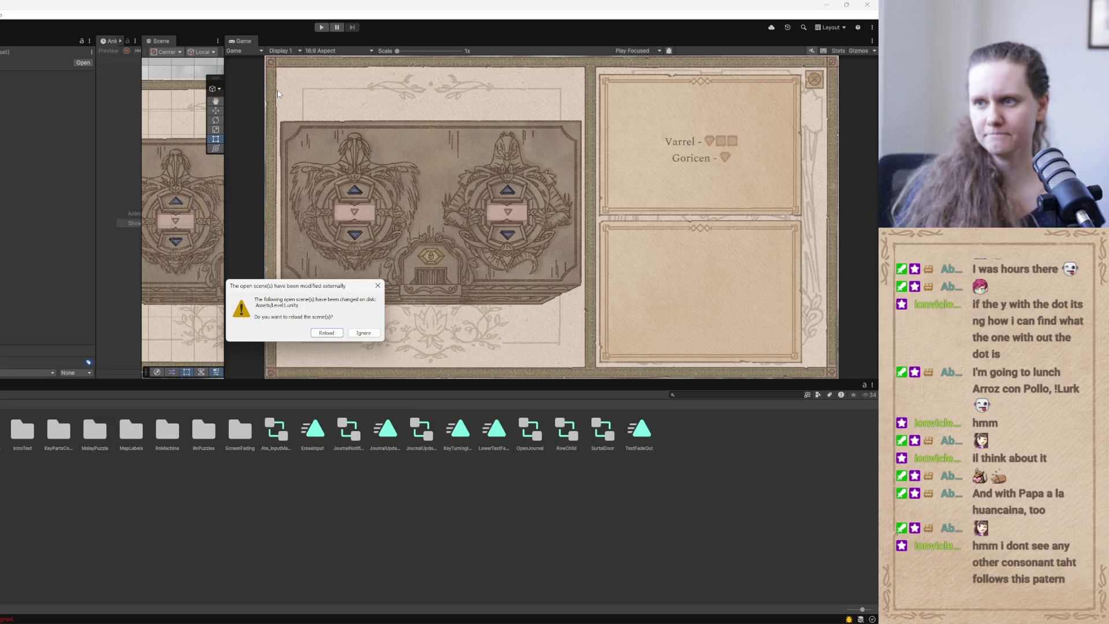
Reload the externally modified scene, enter play mode, and back out of the pause menu's load list.
left_click(326, 332)
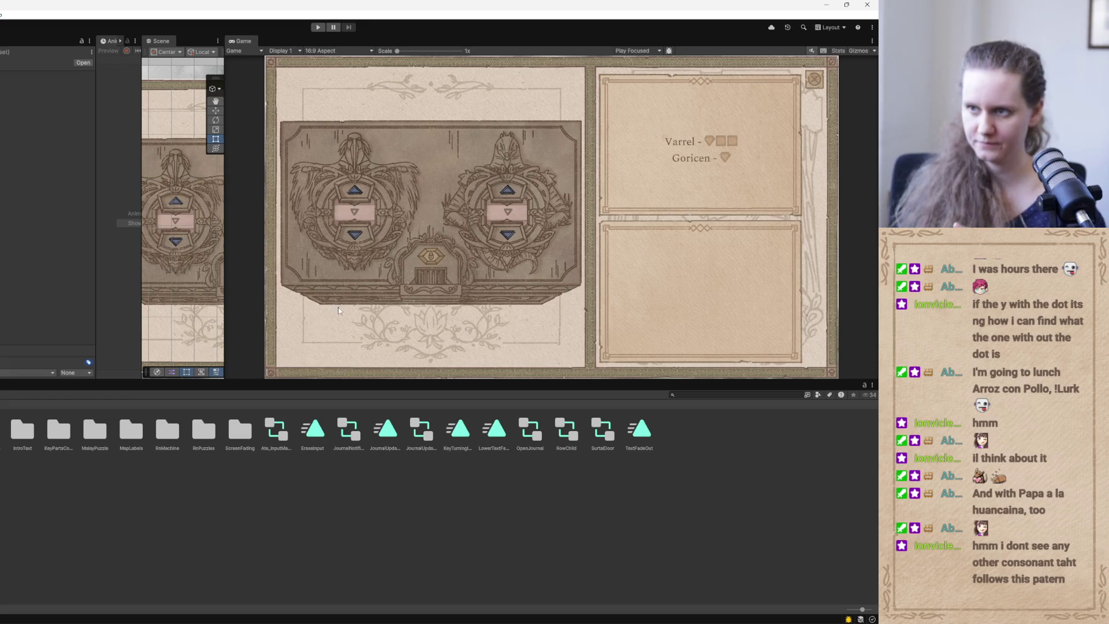
left_click(317, 28)
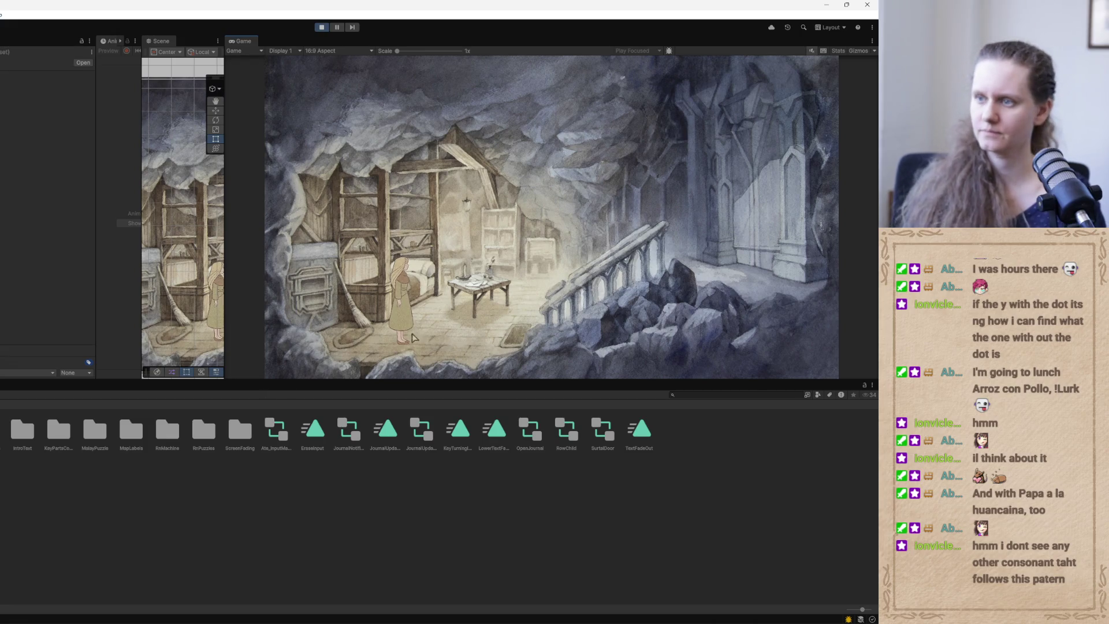
key("Escape")
left_click(532, 221)
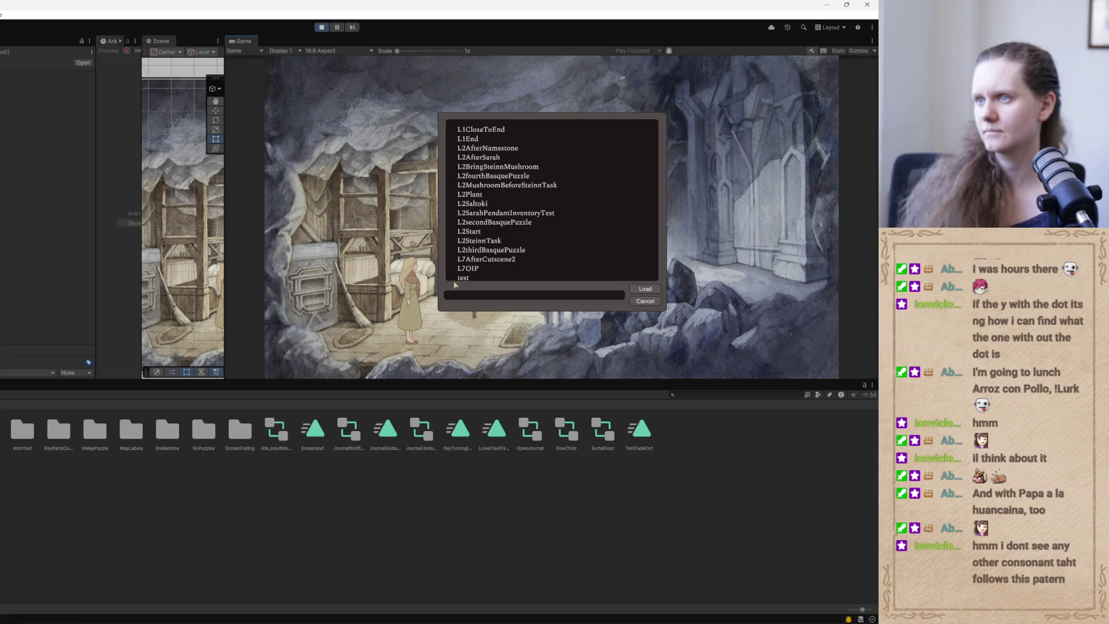
left_click(658, 303)
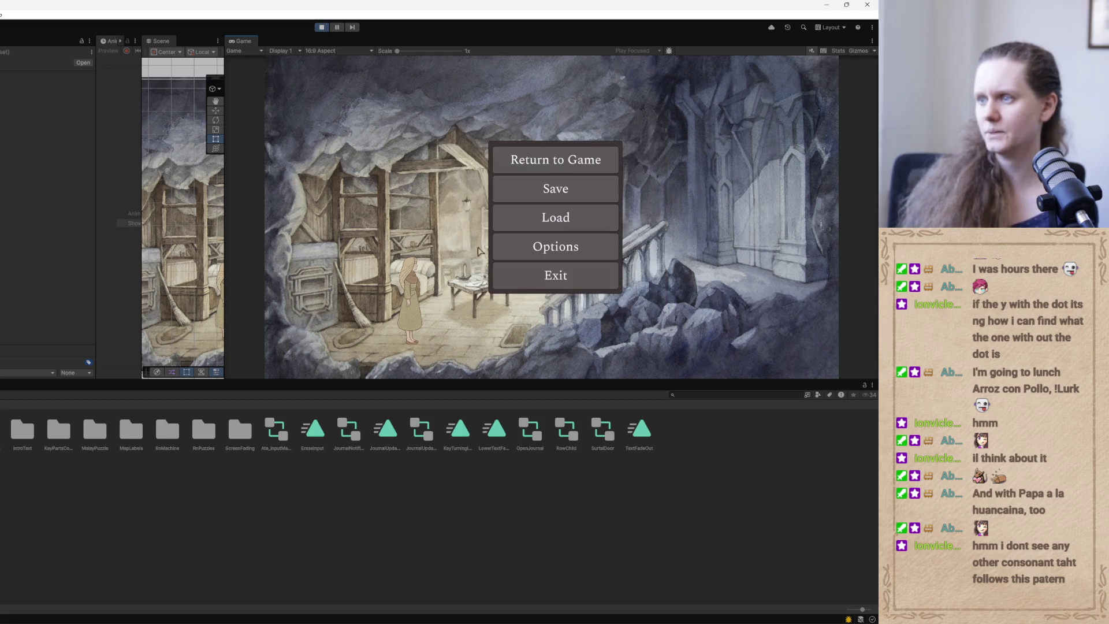
left_click(546, 163)
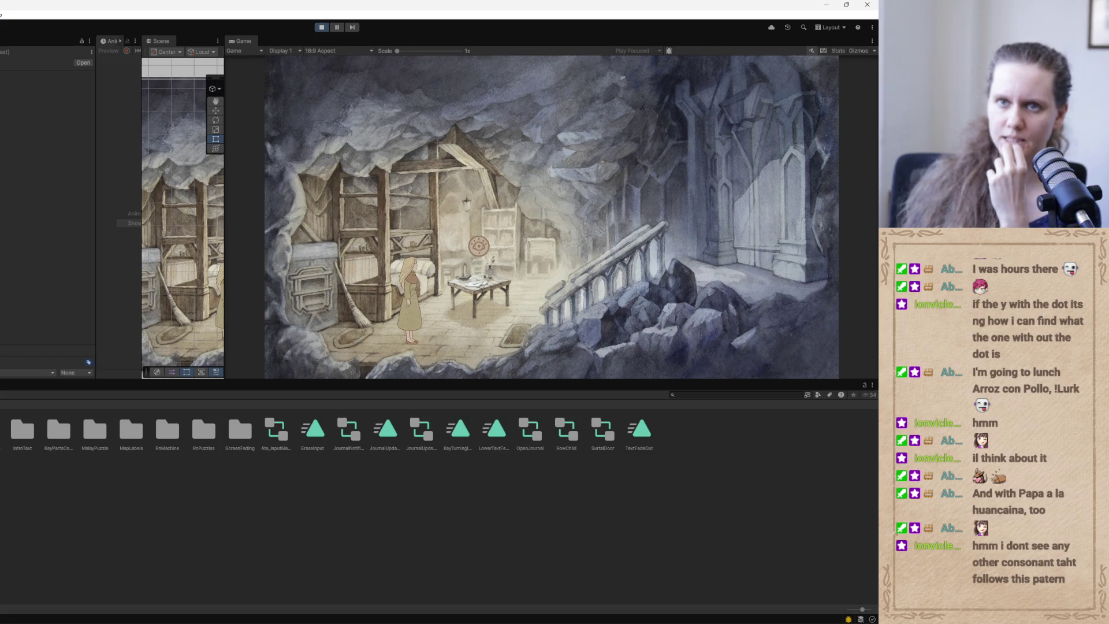
Walk to the Goricen chest, open its lock puzzle page, then stop play mode.
left_click(437, 359)
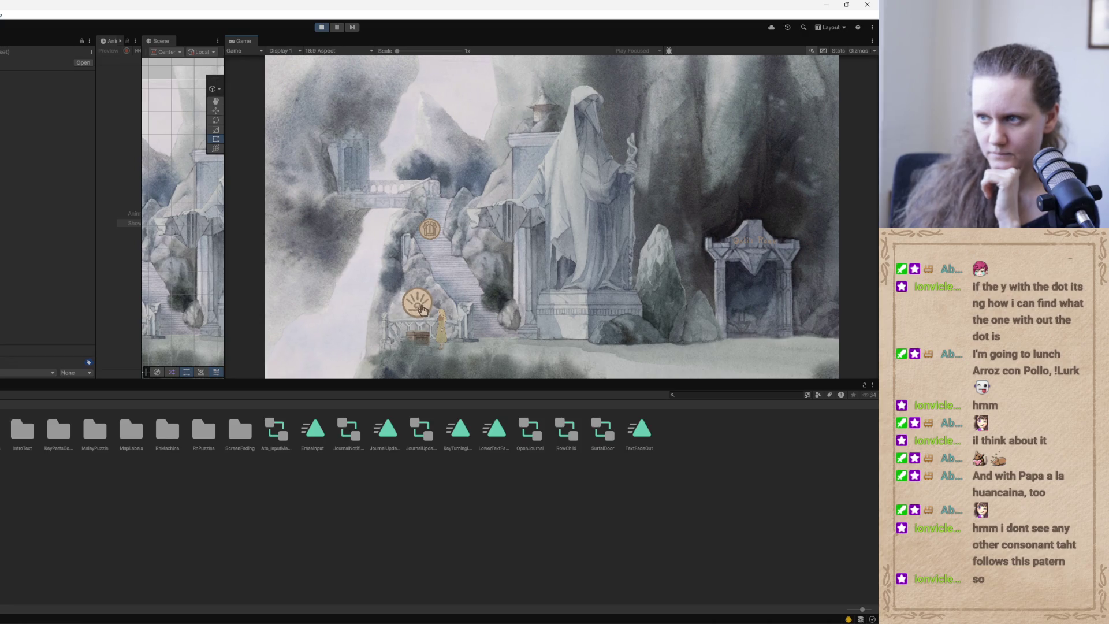
left_click(420, 307)
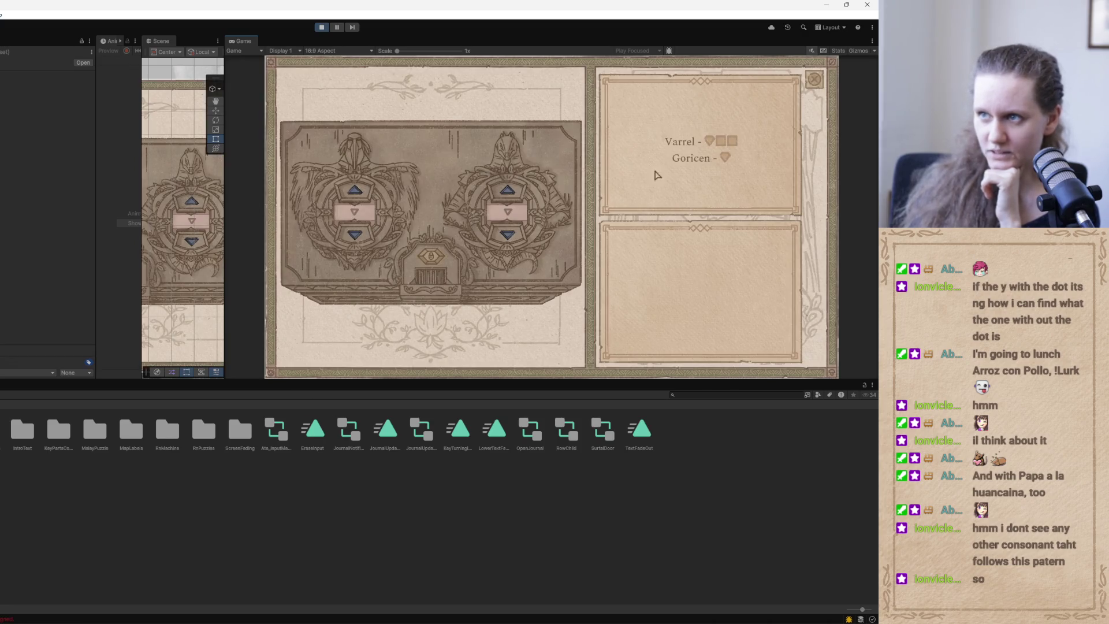
left_click(316, 27)
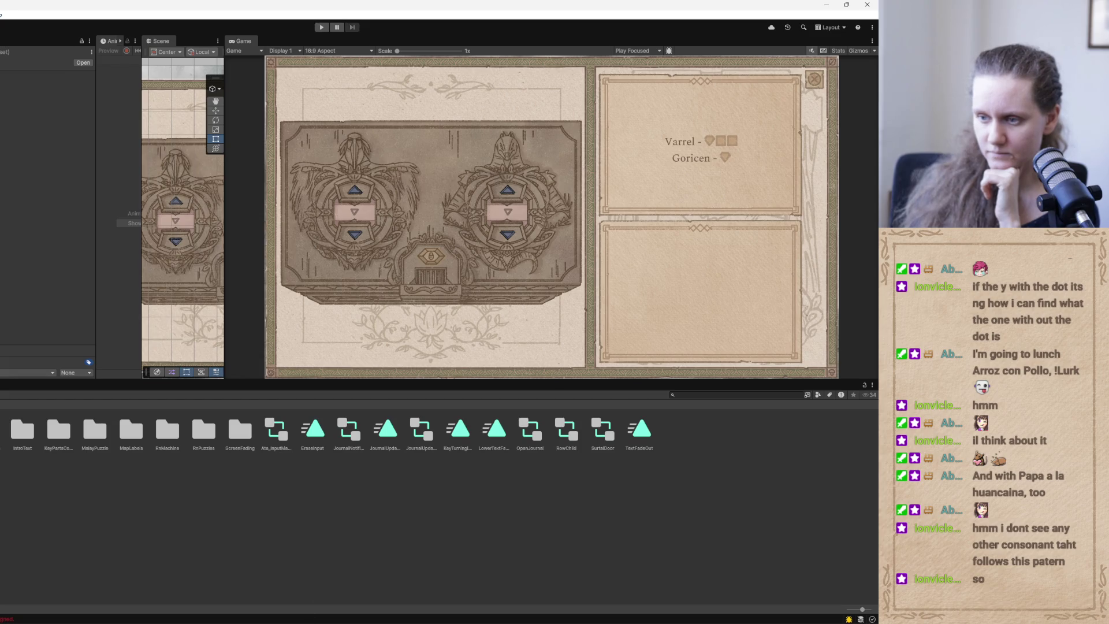
key("alt+Tab")
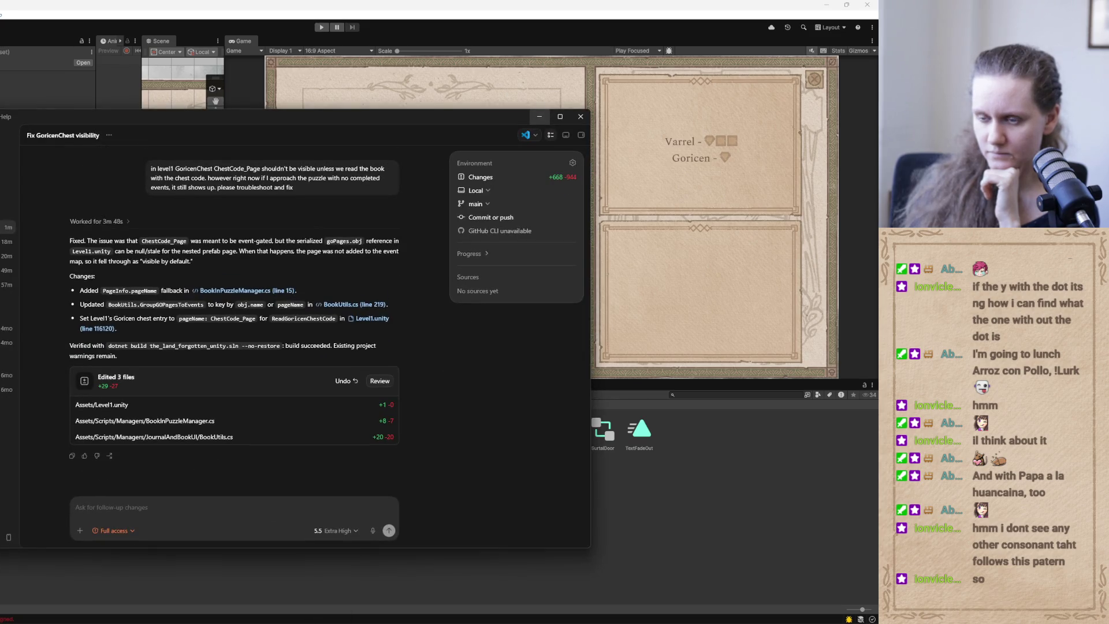
Review the GoricenChest fix's three edited files, scrolling through the script diffs and then Level1.unity.
left_click(240, 415)
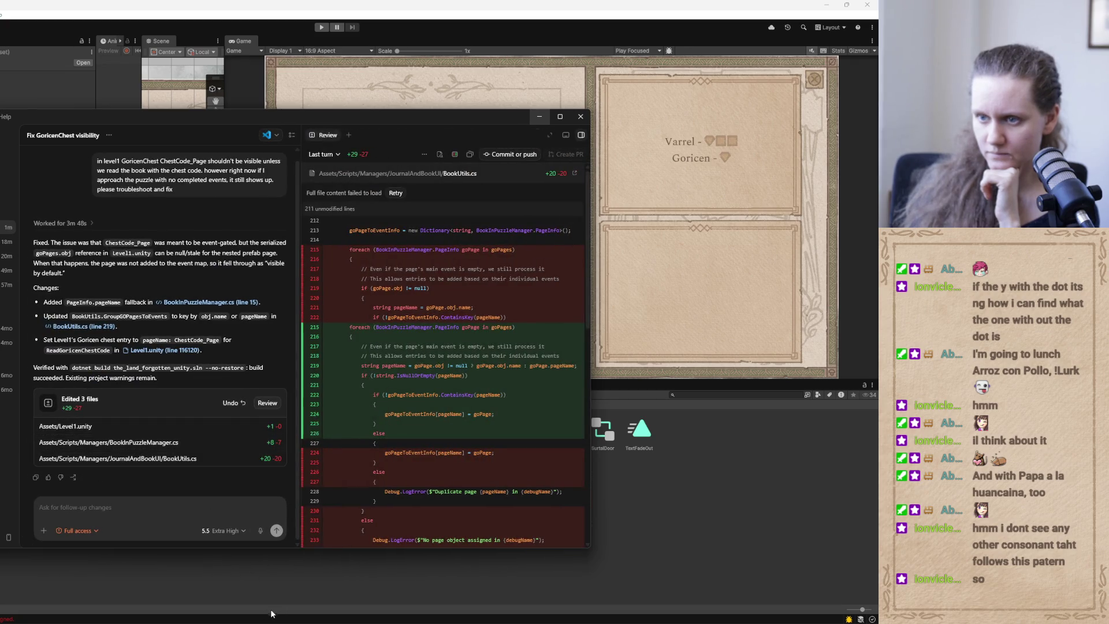
mouse_move(345, 621)
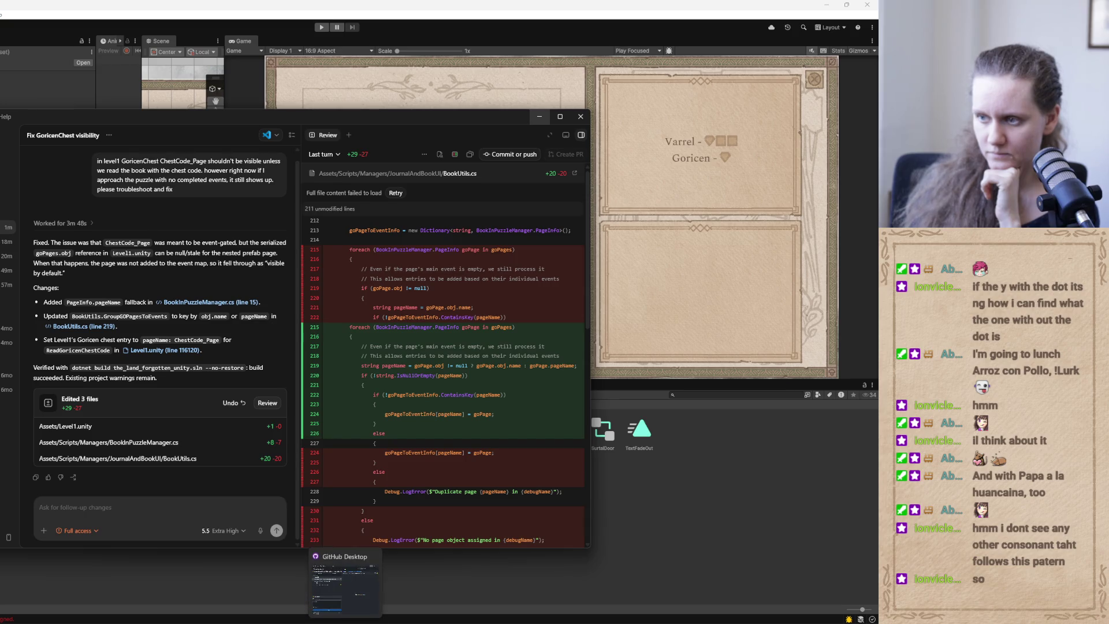
scroll(418, 447, "down", 10)
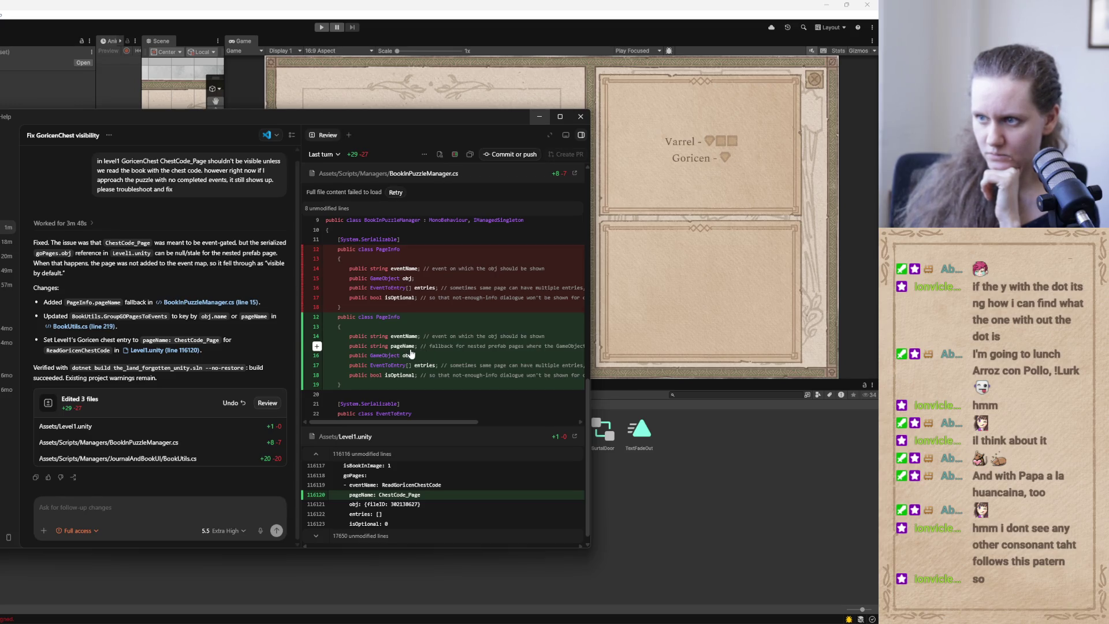
mouse_move(464, 426)
left_mouse_down()
mouse_move(511, 424)
mouse_move(396, 393)
left_mouse_up()
scroll(430, 308, "down", 10)
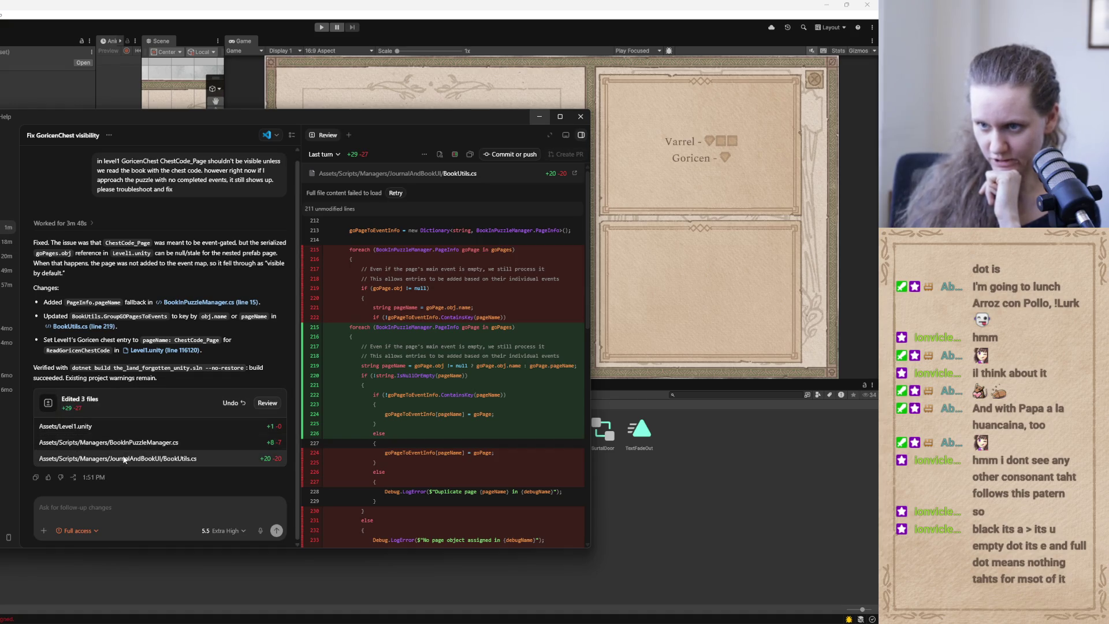
left_click(119, 426)
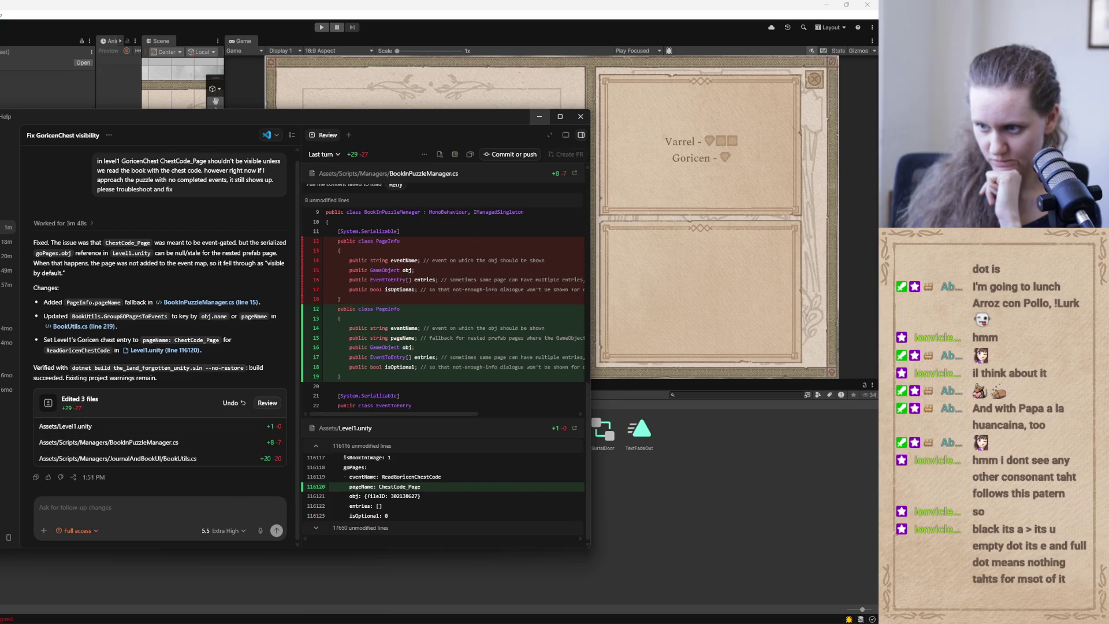
left_click(525, 155)
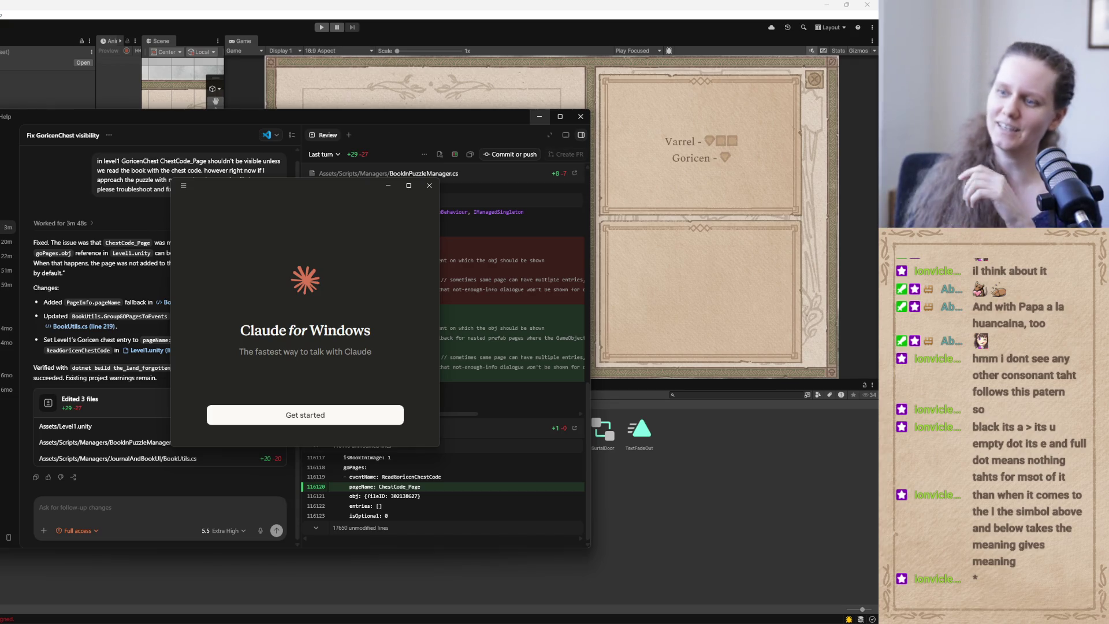
Start setting up the Claude desktop app from its welcome screen.
left_click(303, 419)
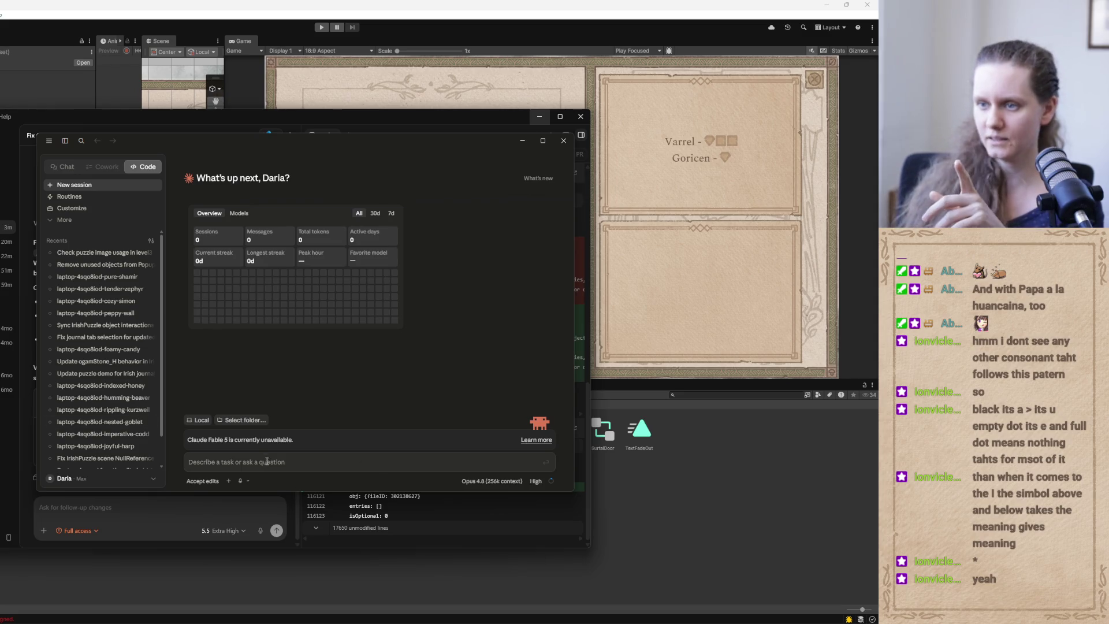
Switch away from the Claude app back to Codex's fix review.
key("alt+Tab")
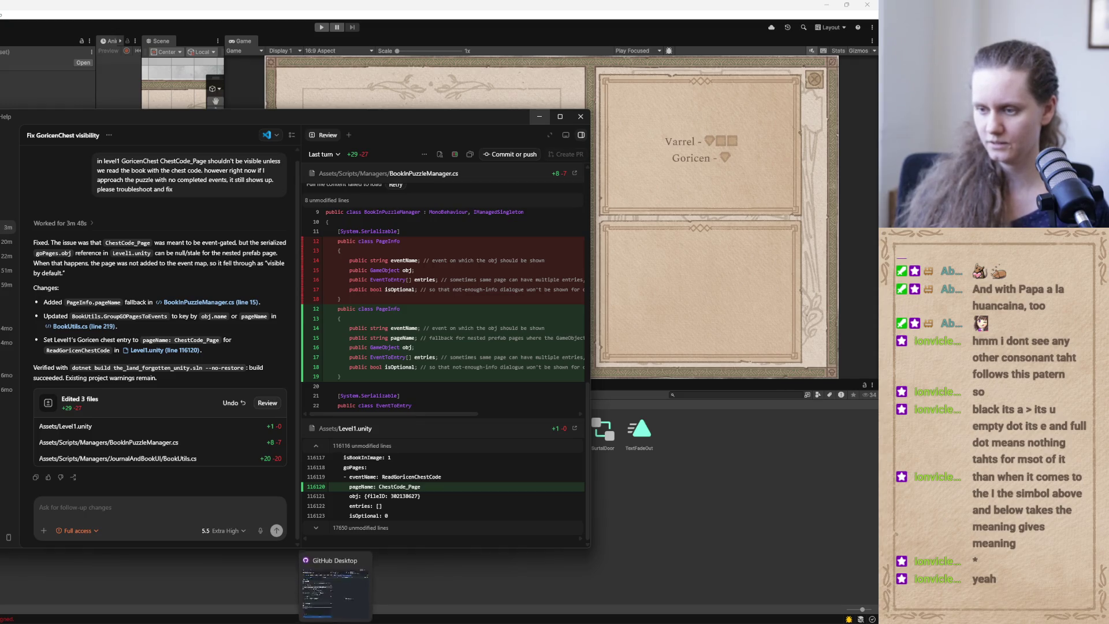
Discard the changes to Level1.unity and the two .cs script files in GitHub Desktop.
left_click(328, 599)
left_click(150, 265)
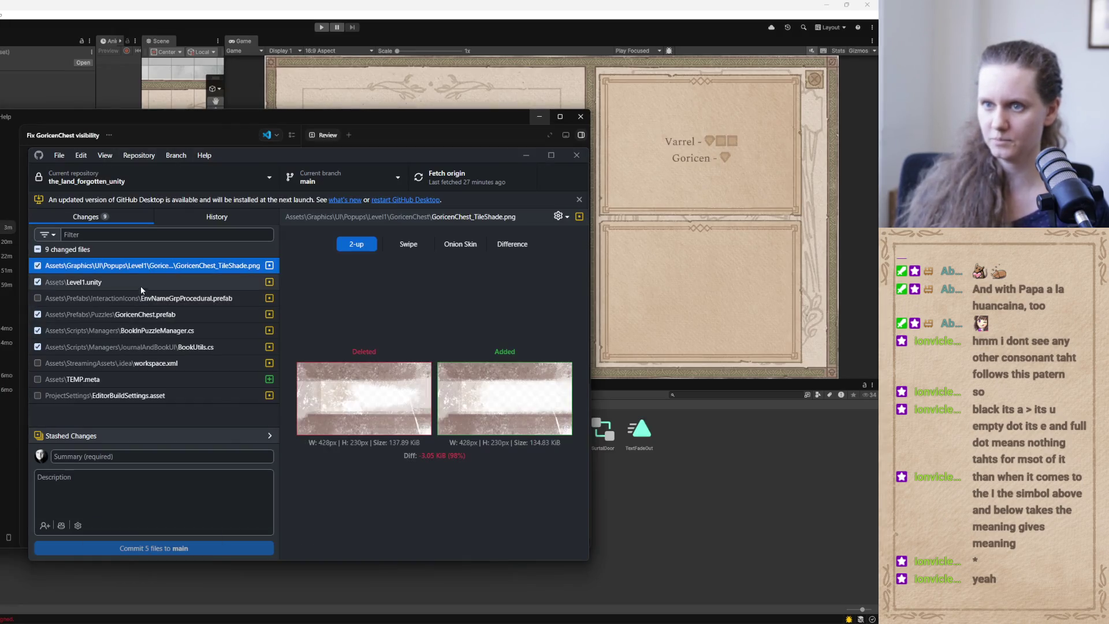
left_click(128, 286)
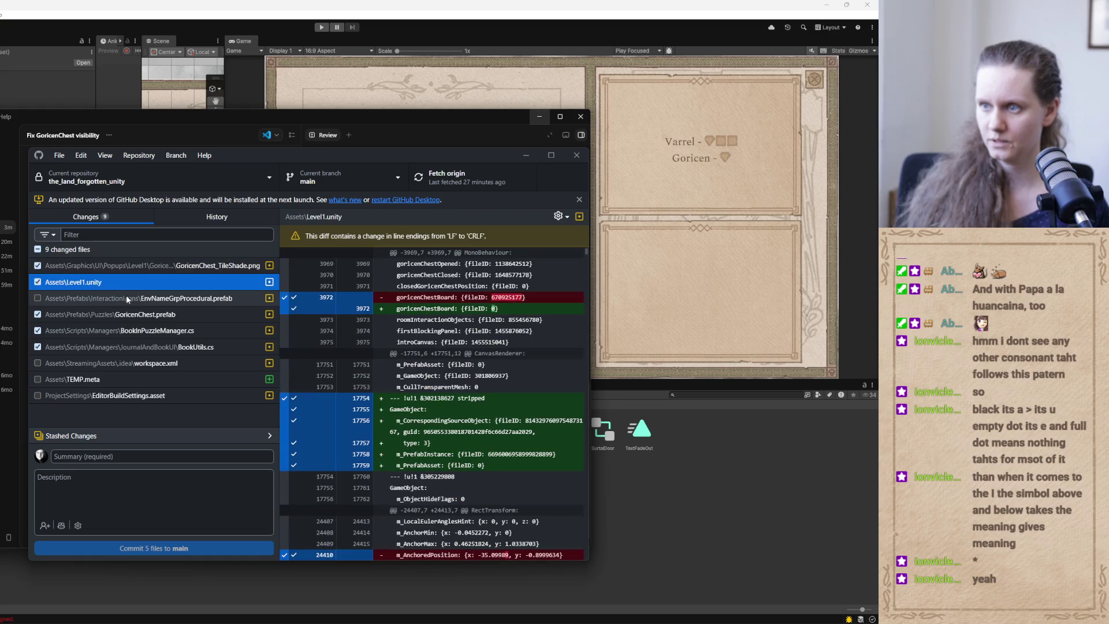
left_click(120, 332, "ctrl")
left_click(150, 346, "ctrl")
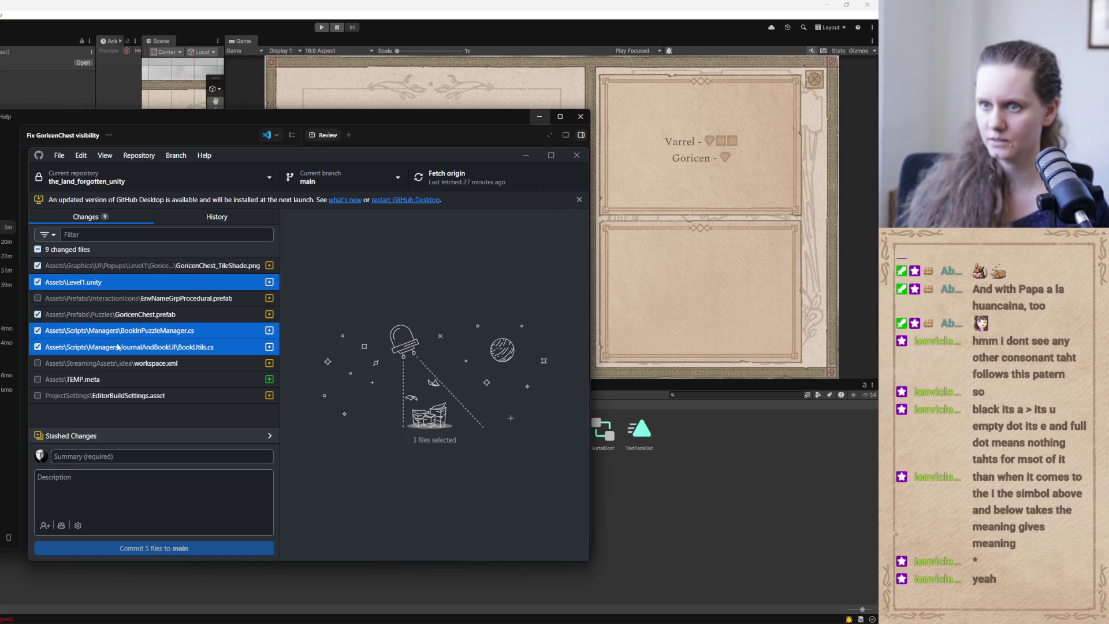
right_click(150, 340)
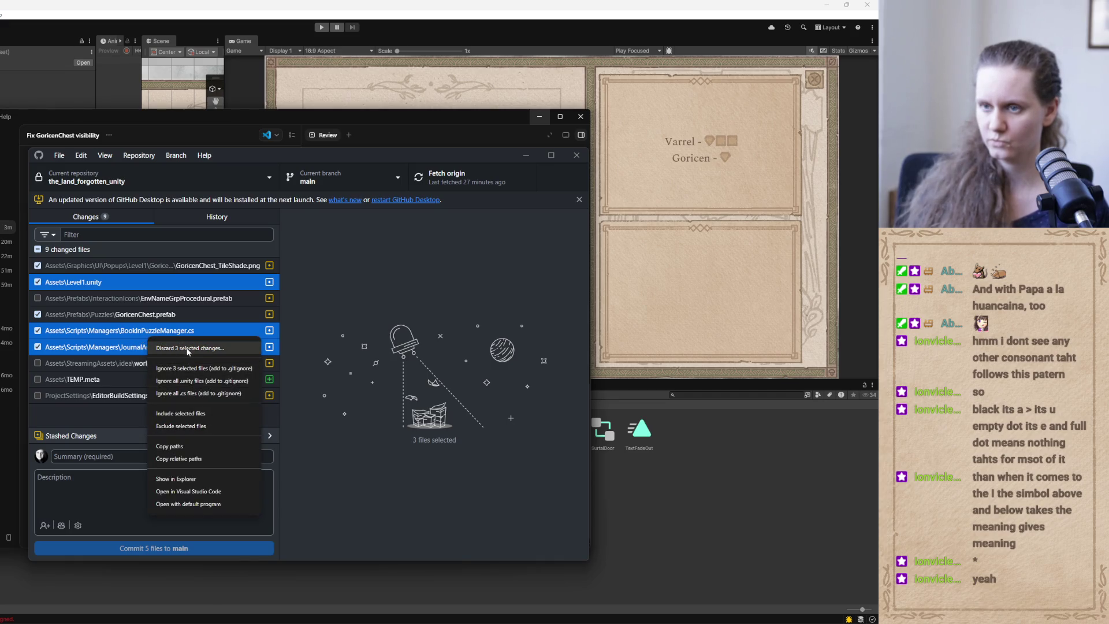
left_click(186, 350)
left_click(321, 416)
Commit the chest image and prefab to main as 'UI: goricen chest image updates' and push to origin.
left_click(154, 299)
left_click(162, 266)
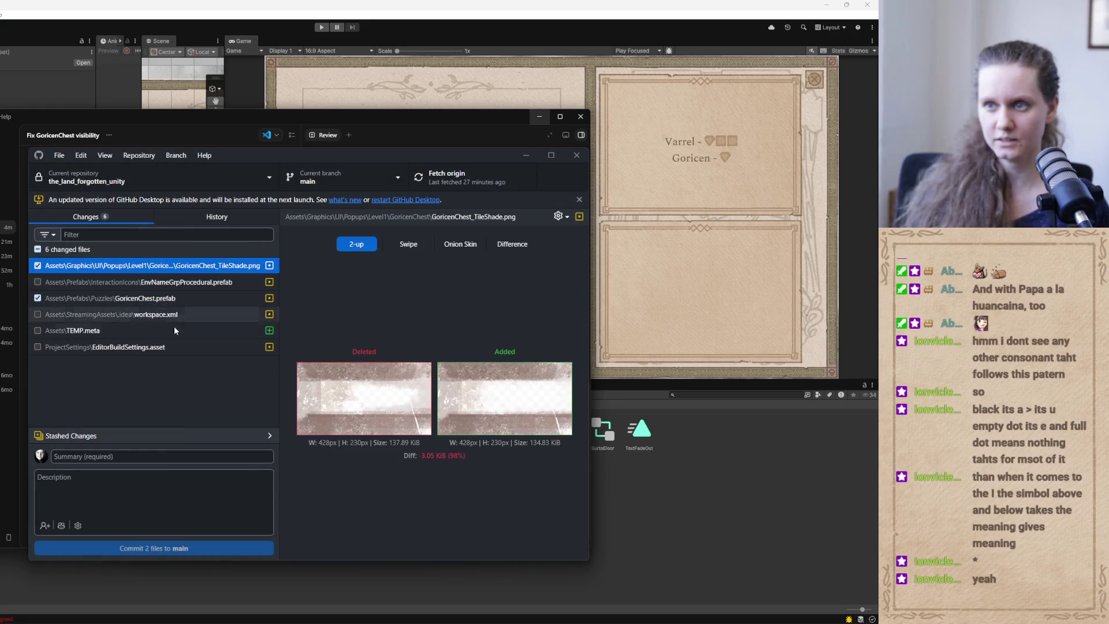
left_click(157, 298)
left_click(144, 264)
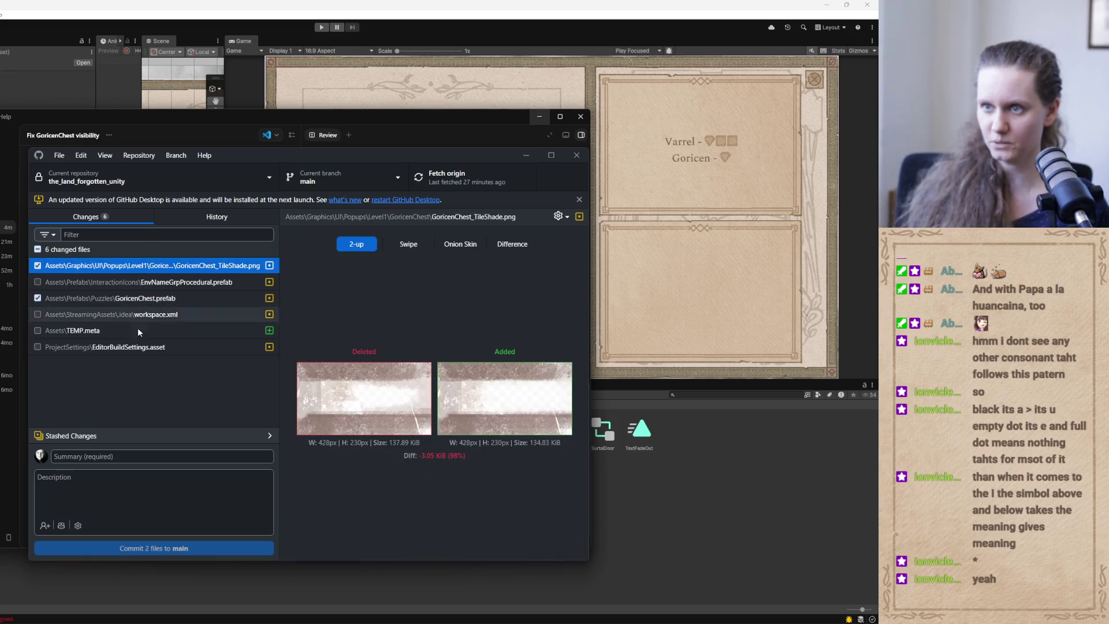
left_click(139, 457)
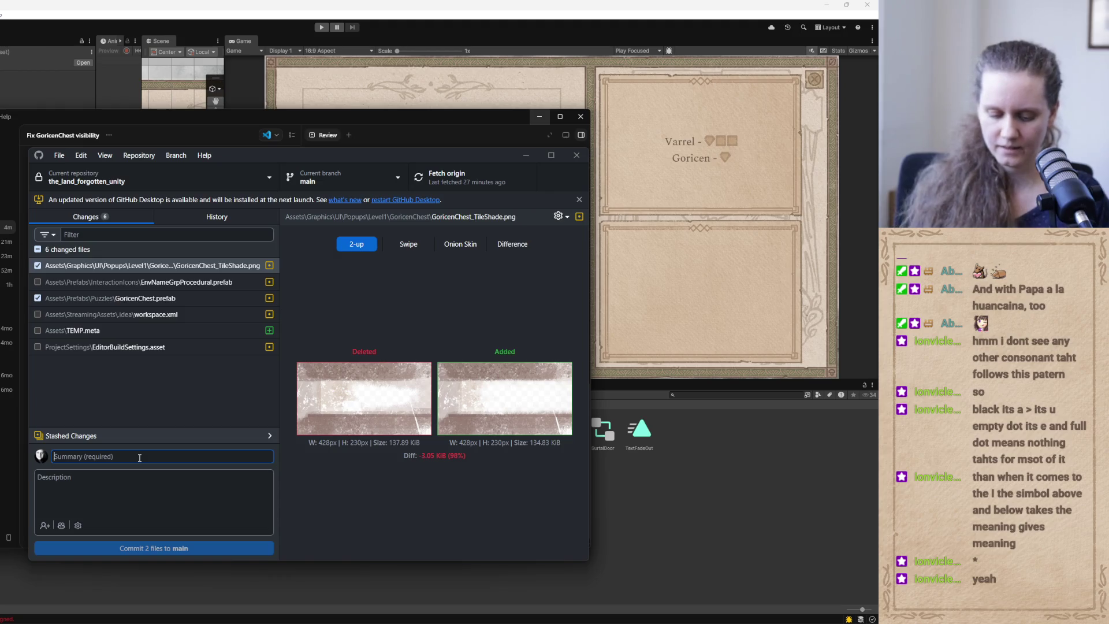
type("UI: goricen chest")
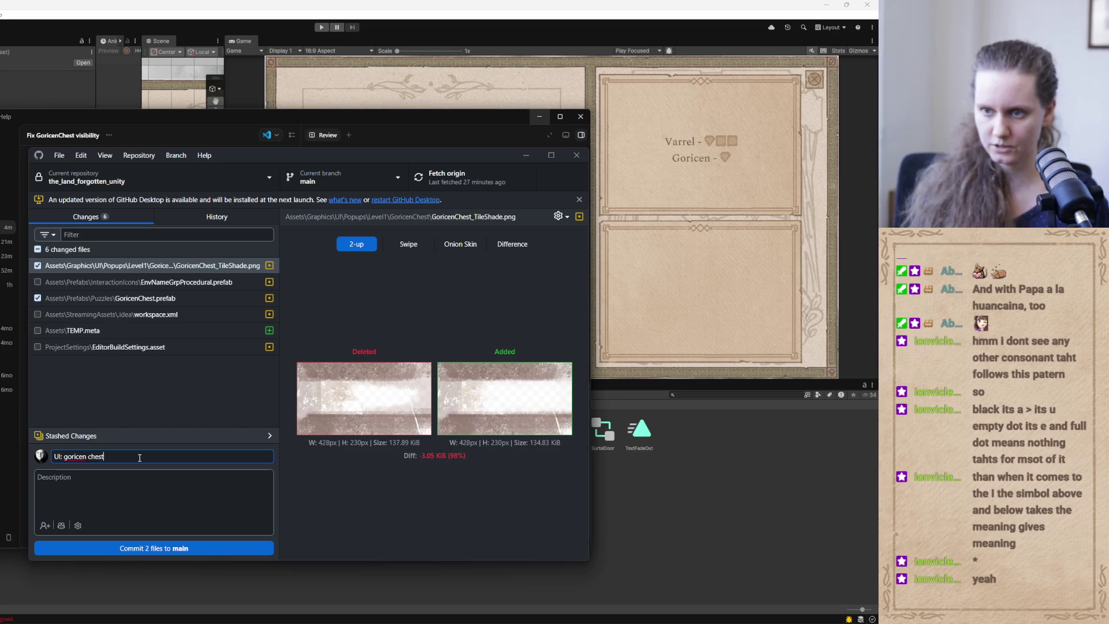
type(" image u")
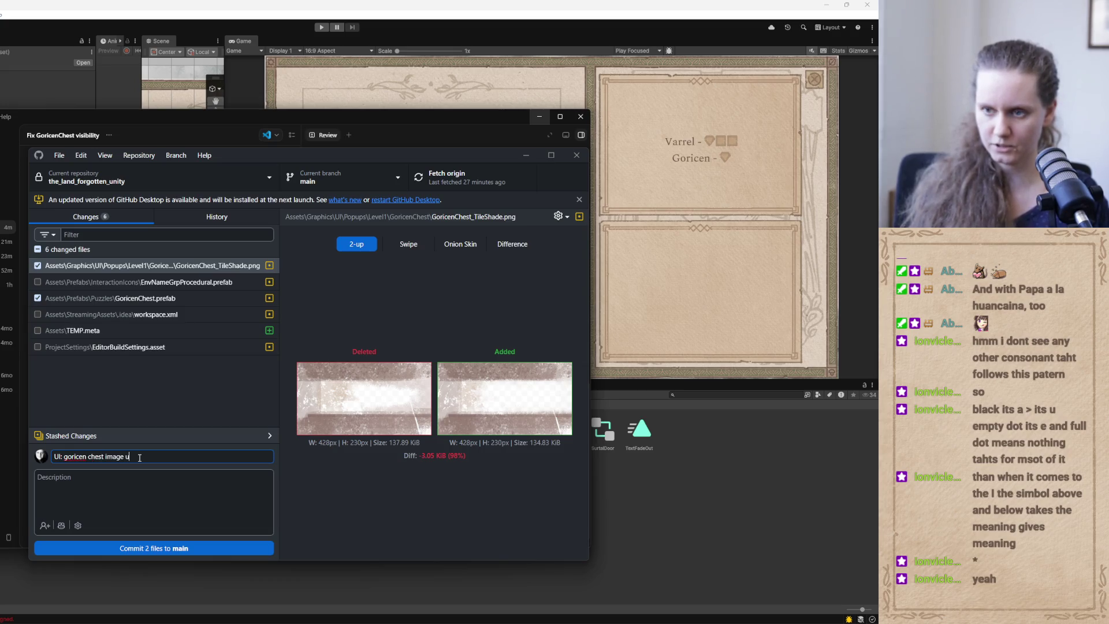
type("pdates")
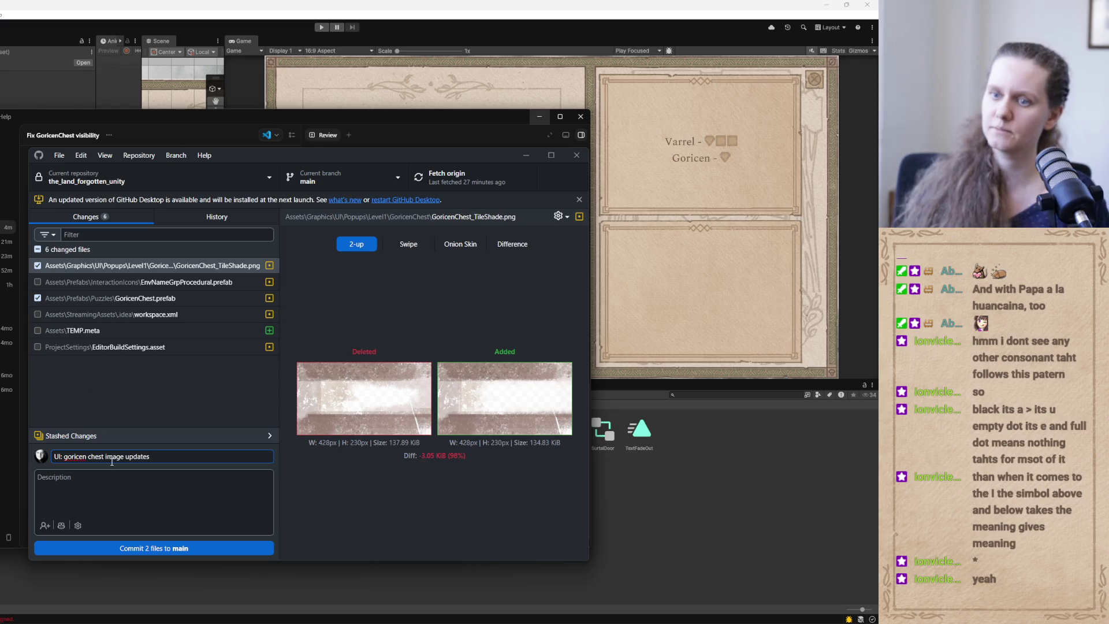
left_click(138, 550)
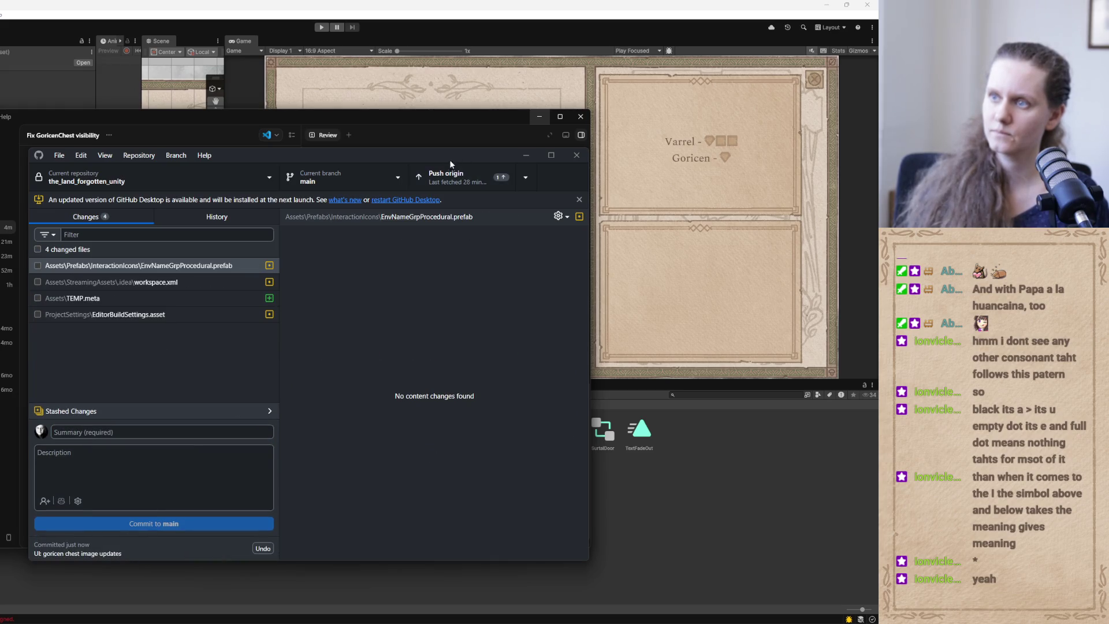
left_click(451, 175)
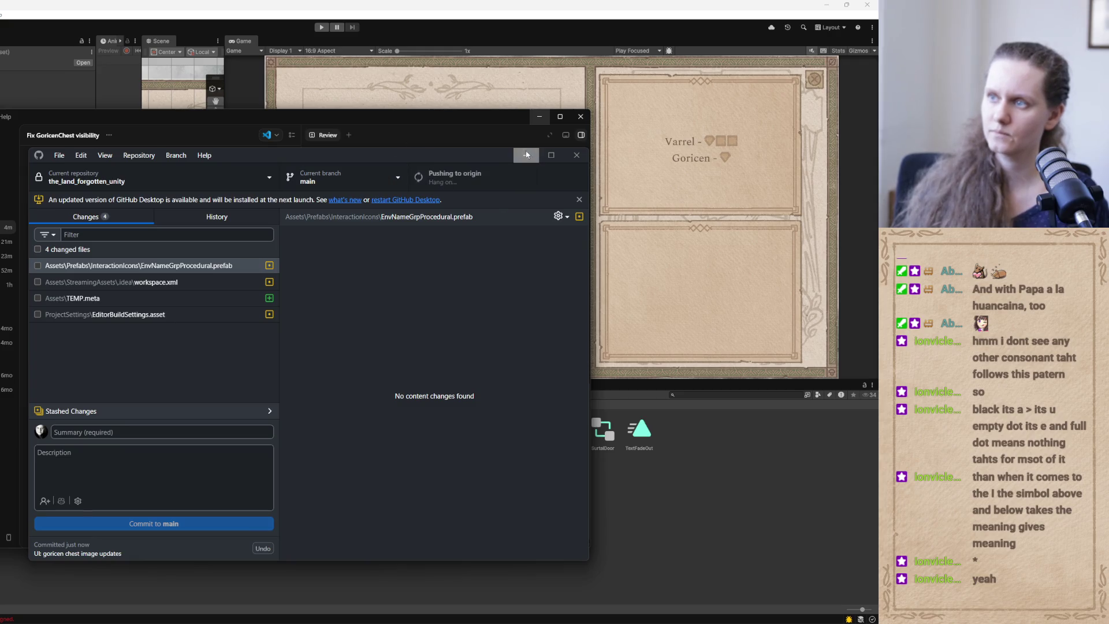
left_click(526, 154)
left_click(538, 116)
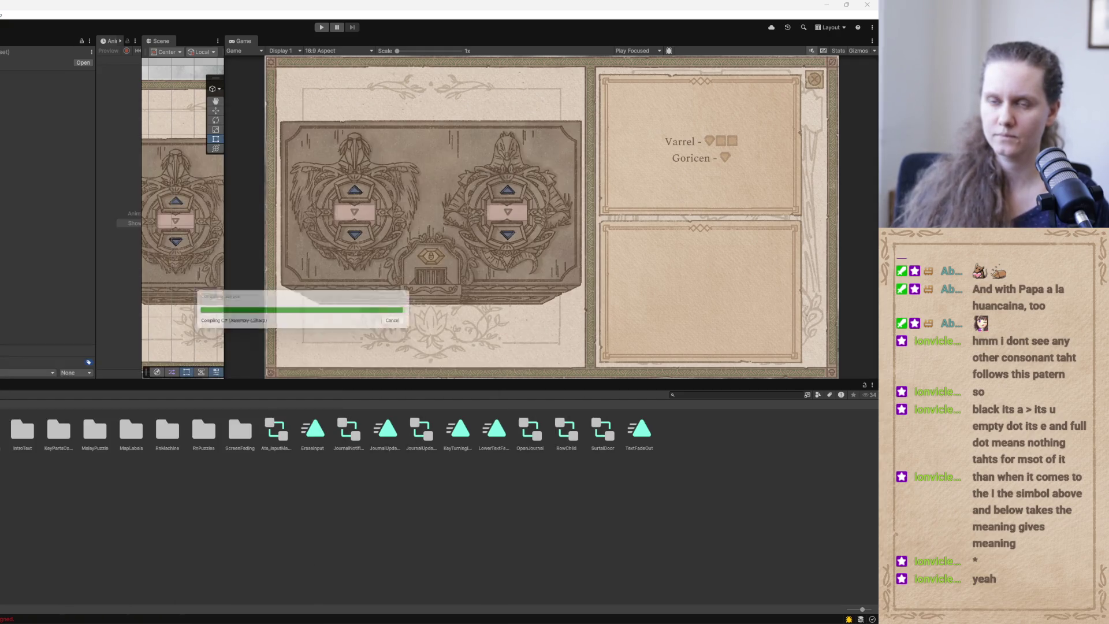
Reload the externally changed scene after recompiling and enter play mode to test the fix.
mouse_move(335, 622)
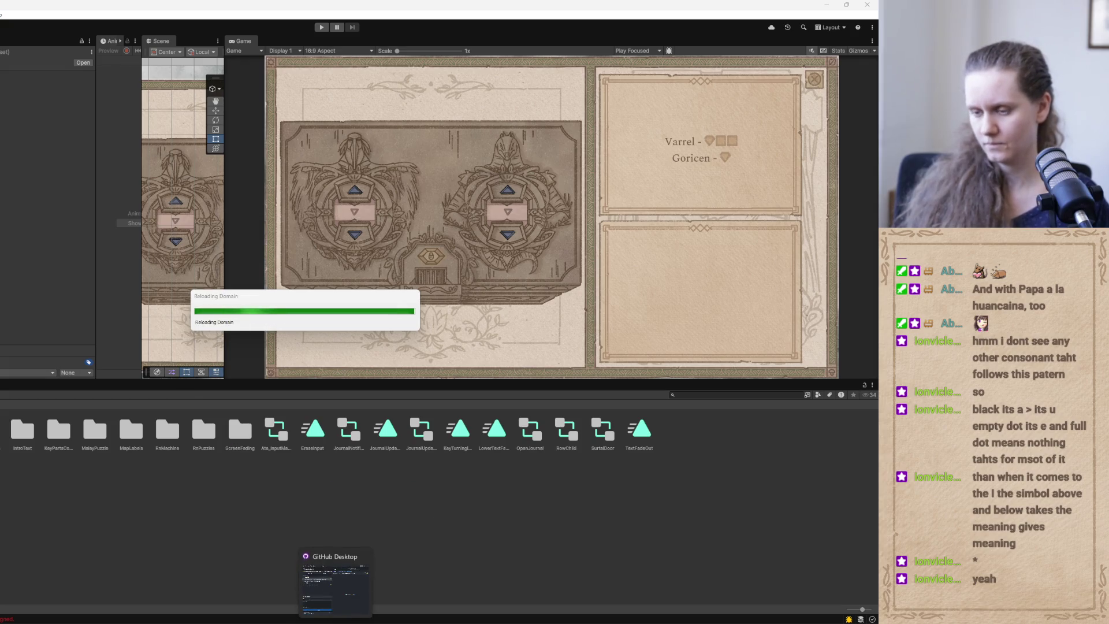
mouse_move(394, 622)
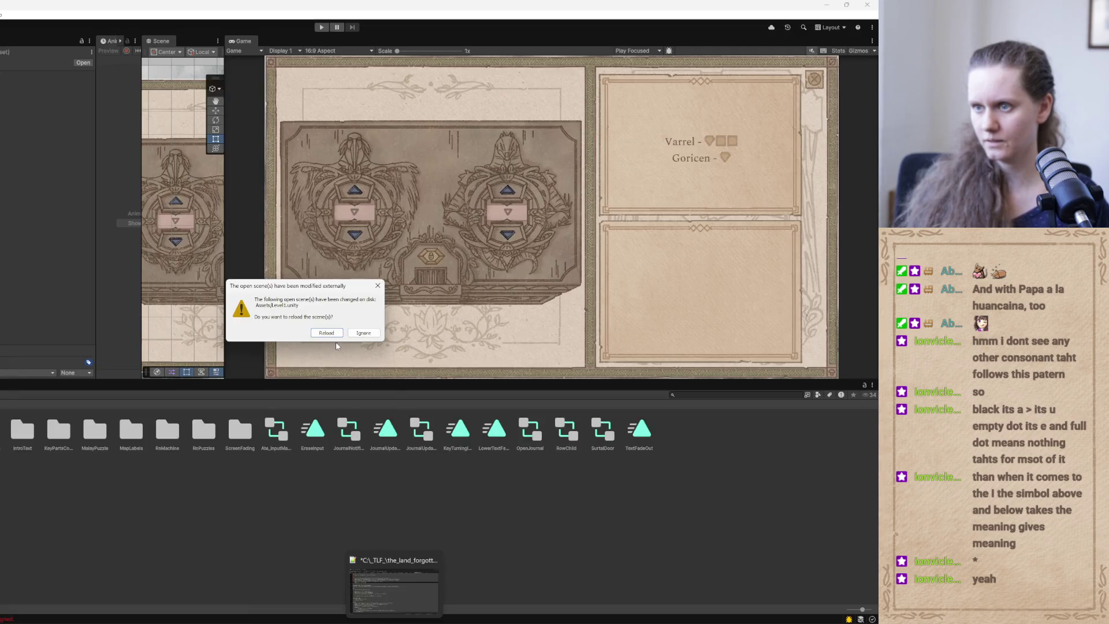
left_click(326, 333)
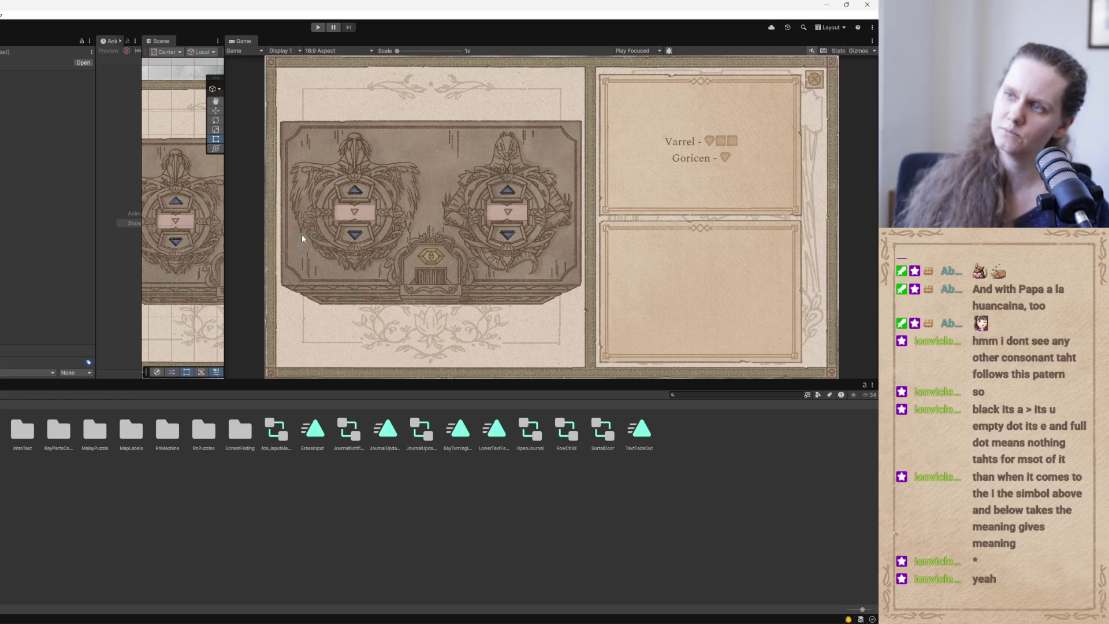
left_click(317, 29)
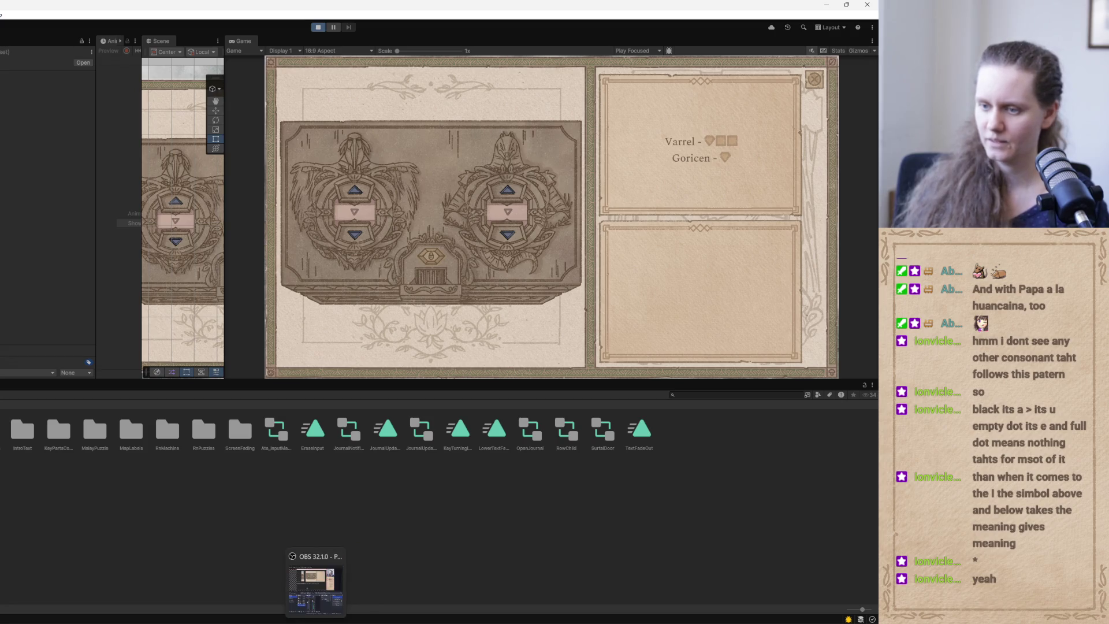
mouse_move(296, 622)
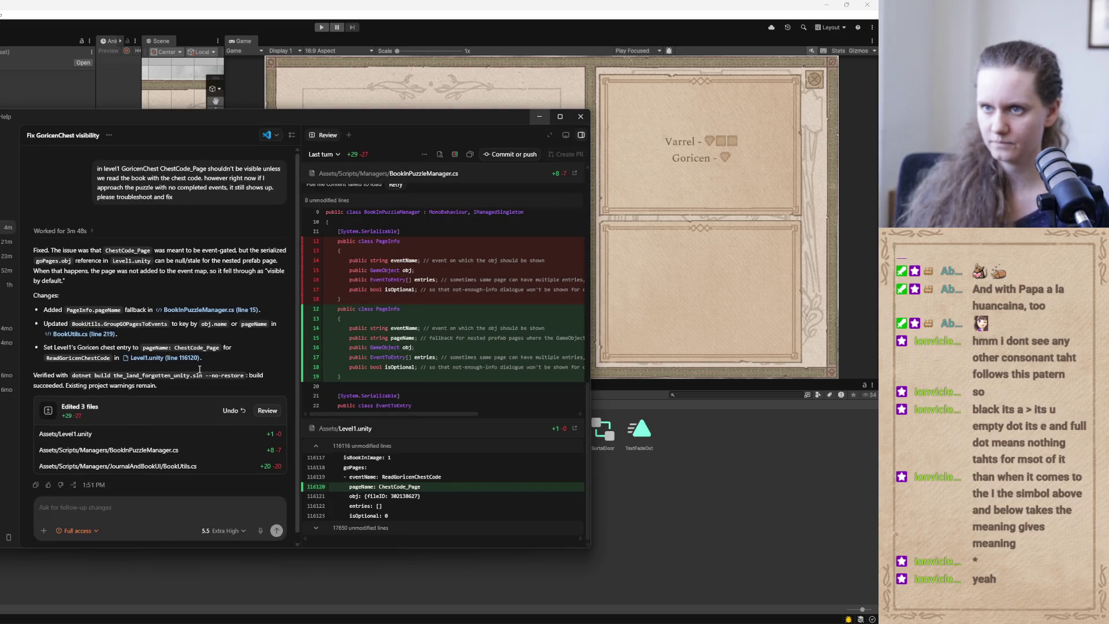
Select the original bug report text and raise Claude's effort level to the maximum, Ultracode.
mouse_move(176, 201)
left_mouse_down()
mouse_move(215, 188)
mouse_move(98, 171)
left_mouse_up()
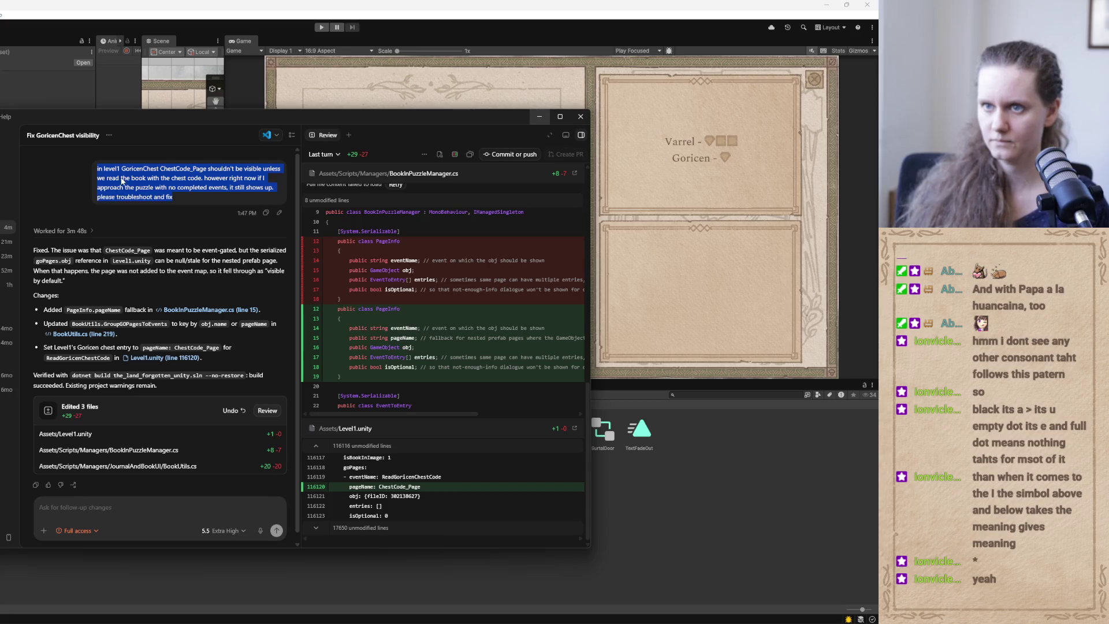
left_click(495, 554)
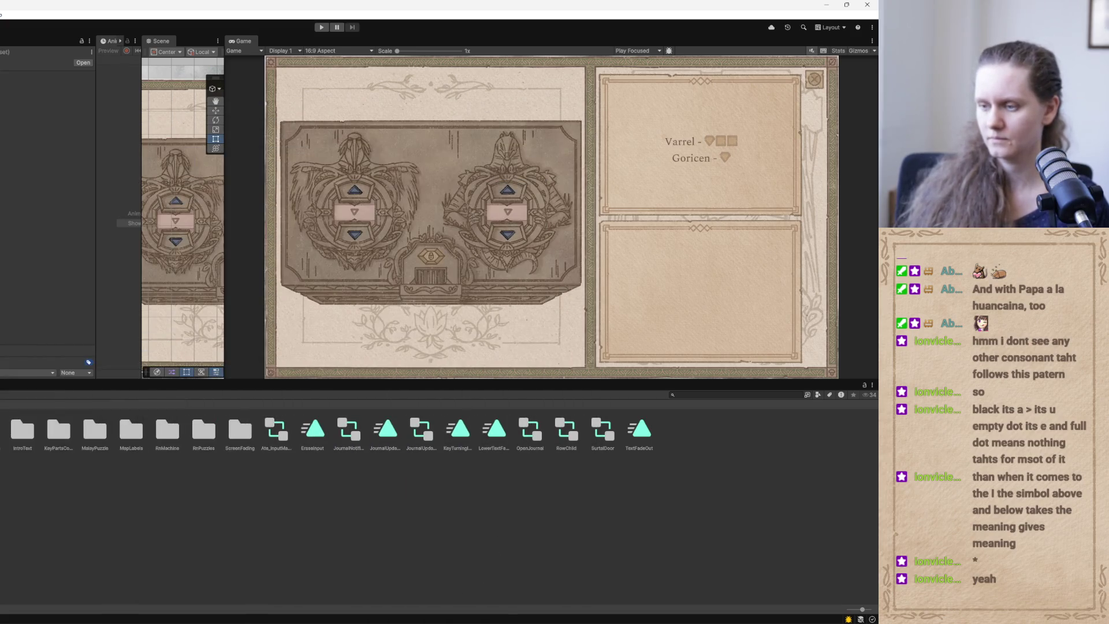
left_click(456, 607)
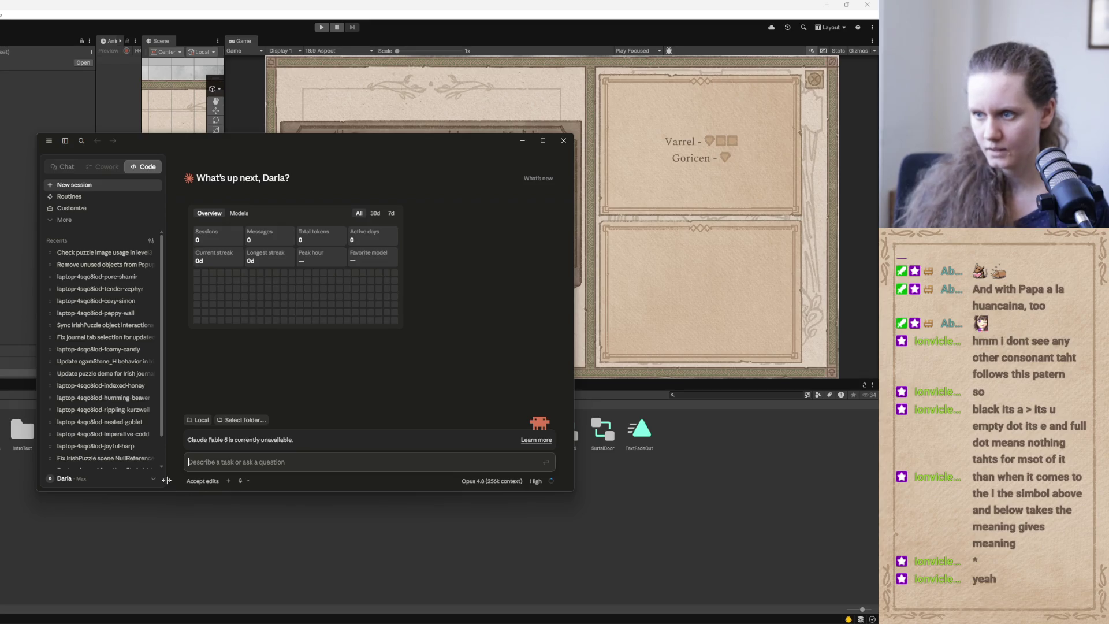
left_click(537, 484)
left_click_drag(494, 462, 536, 462)
left_click(380, 417)
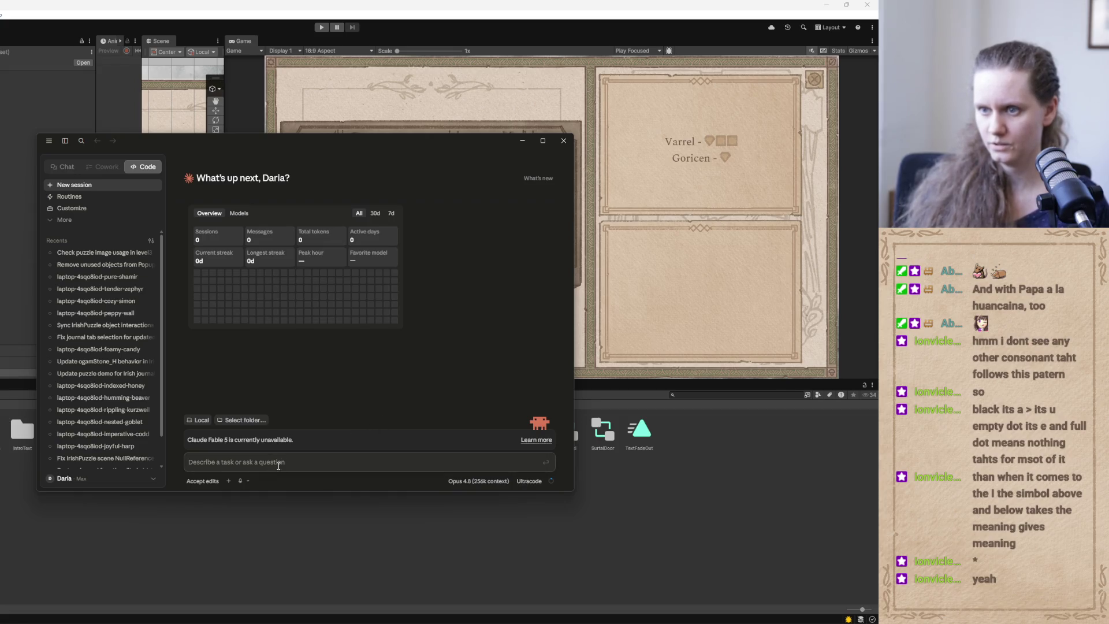
Point the session at the the_land_forgotten_unity folder and begin drafting the ChestCode_Page bug request.
left_click(241, 420)
left_click(516, 447)
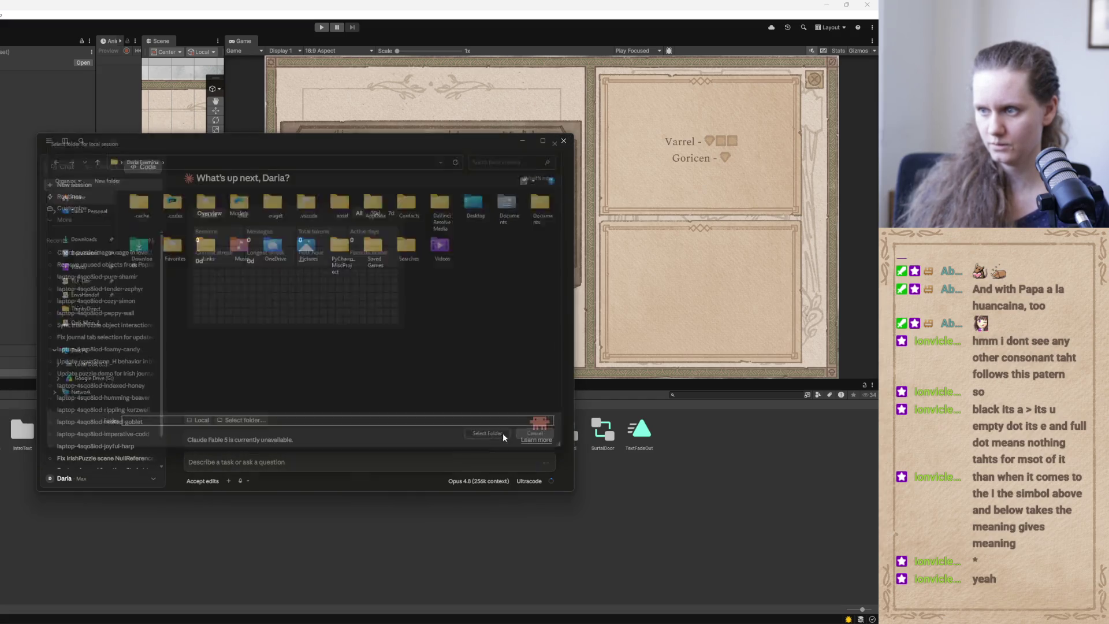
left_click(200, 421)
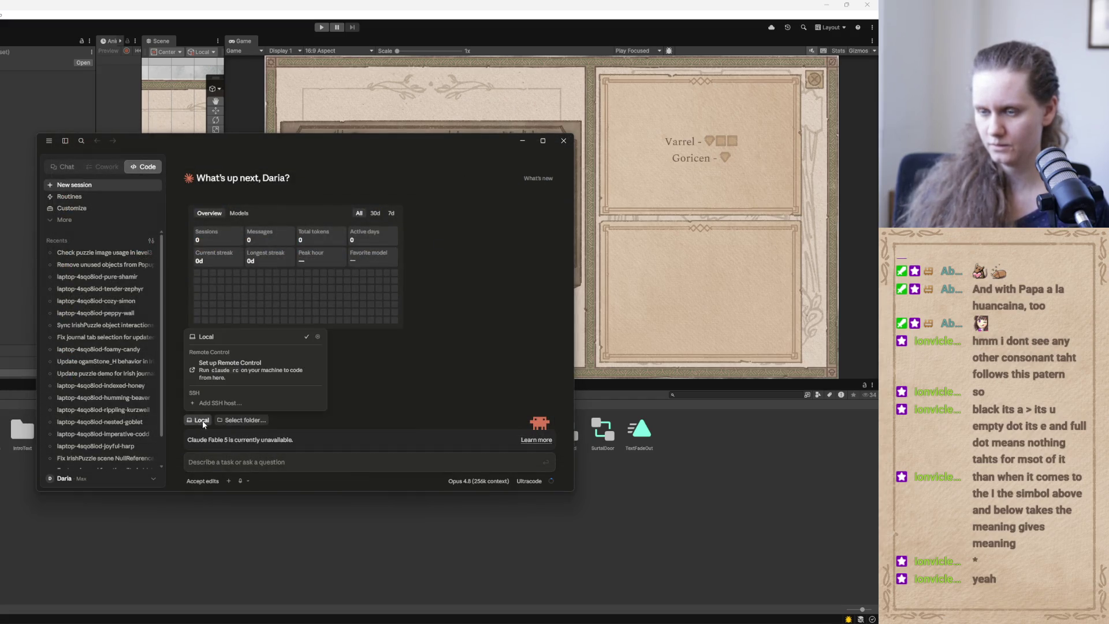
left_click(386, 399)
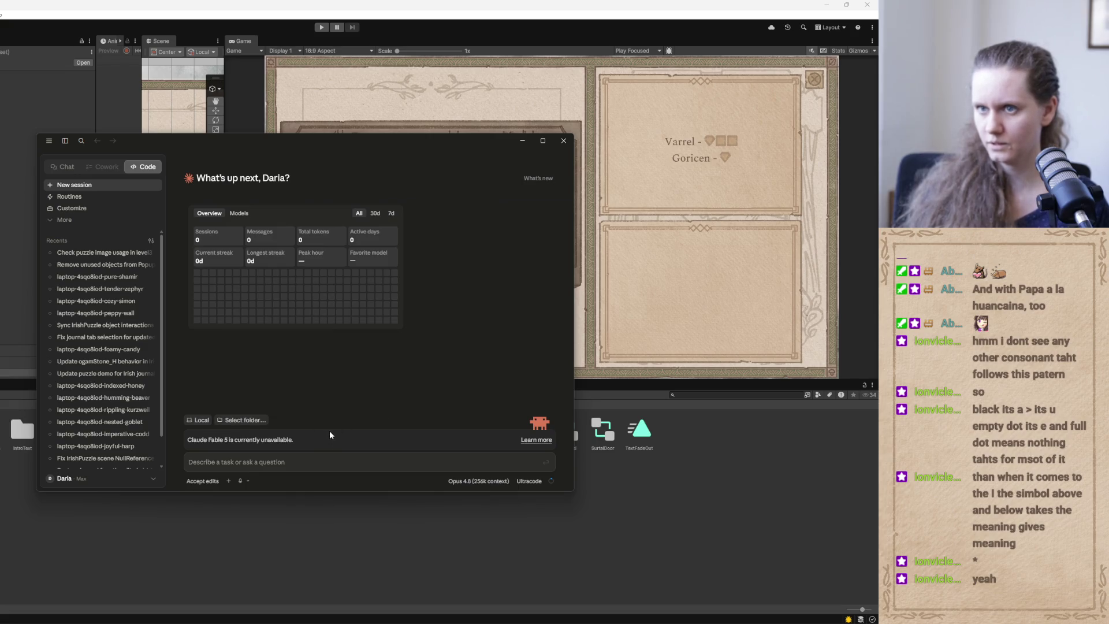
left_click_drag(275, 147, 124, 238)
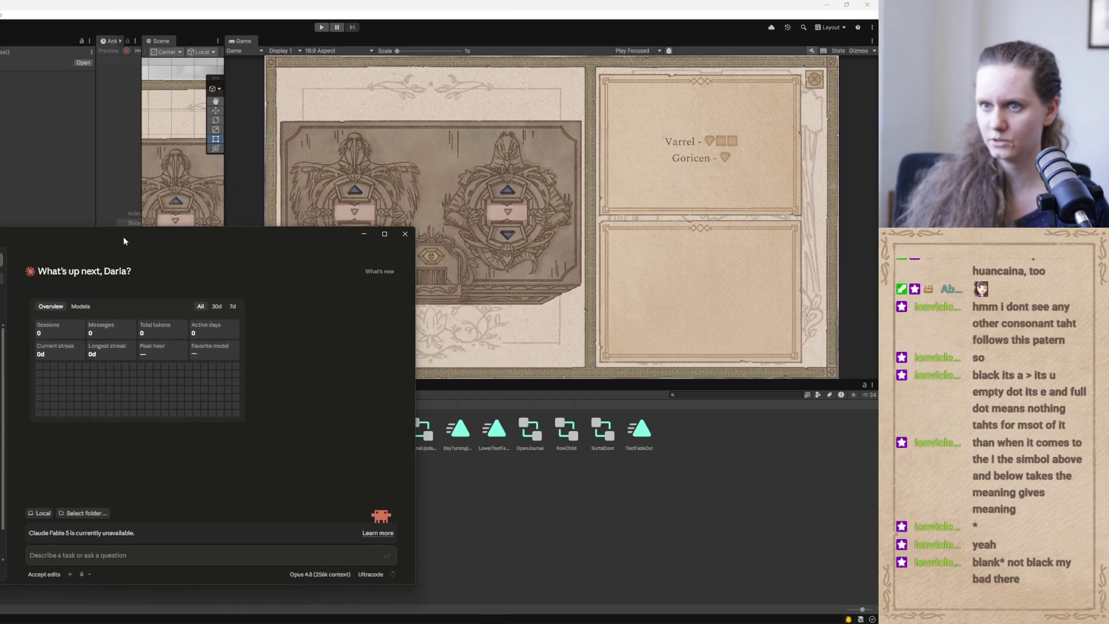
left_click_drag(227, 236, 240, 158)
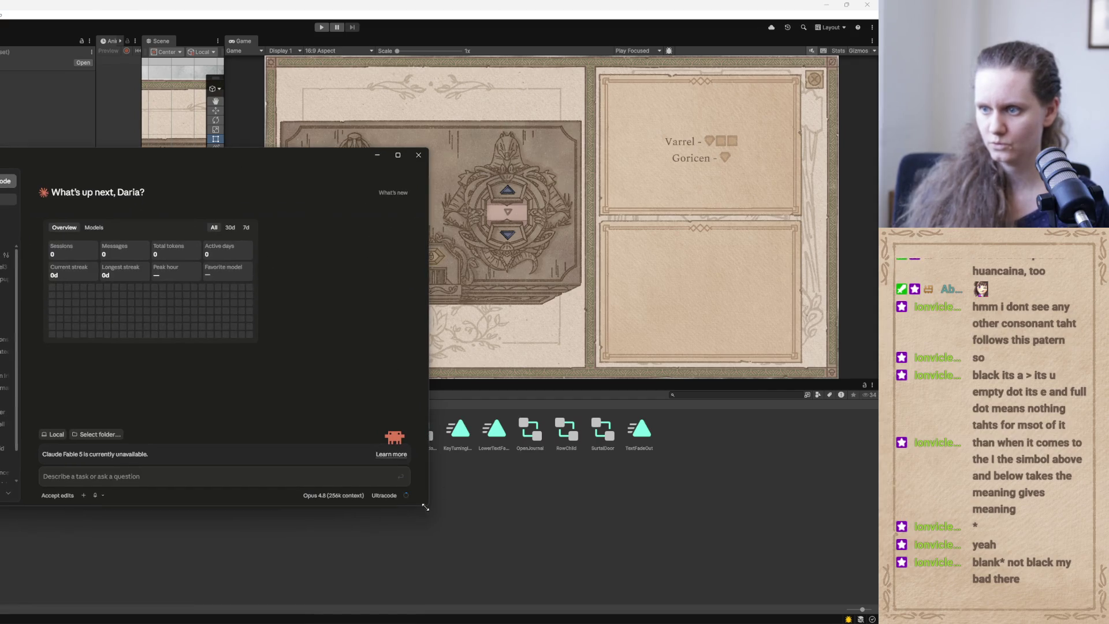
left_click(96, 436)
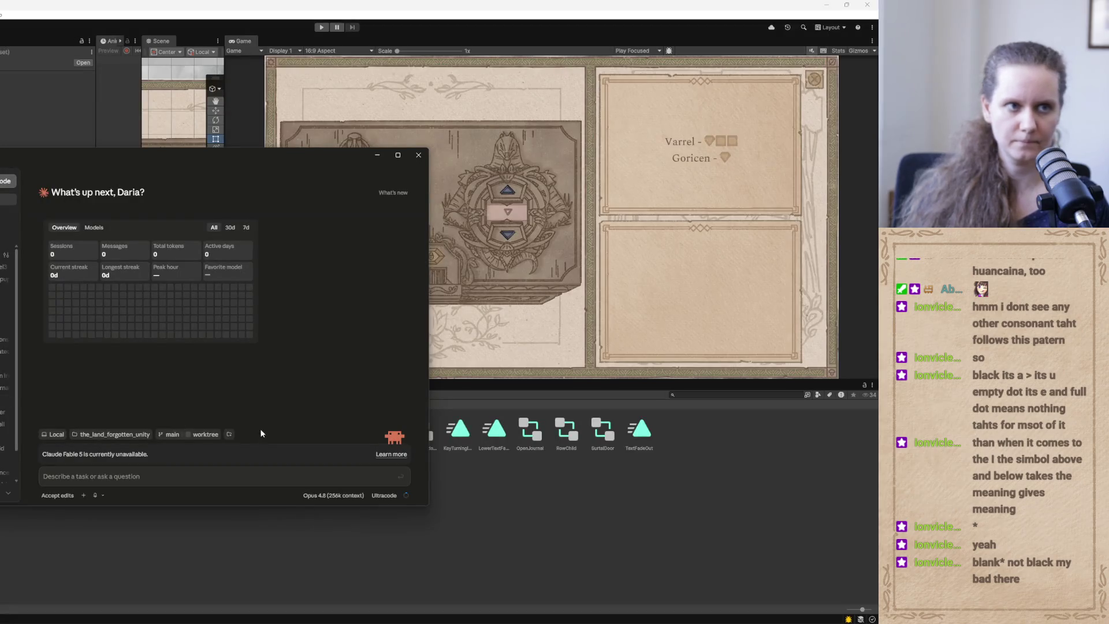
mouse_move(225, 157)
left_mouse_down()
mouse_move(258, 158)
mouse_move(231, 154)
left_mouse_up()
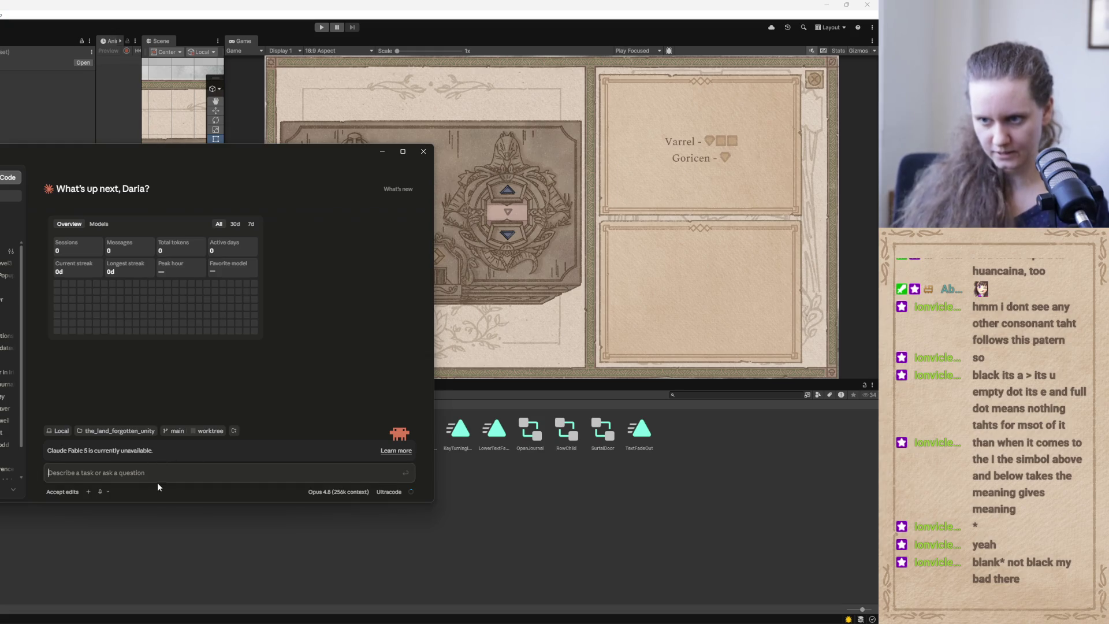
type("in level1 GoricenChest ChestCode_Page shouldn't be visible unless we read the book with the chest code. however right now if I approach the puzzle with no completed events, it still shows up. please troubleshoot and fix")
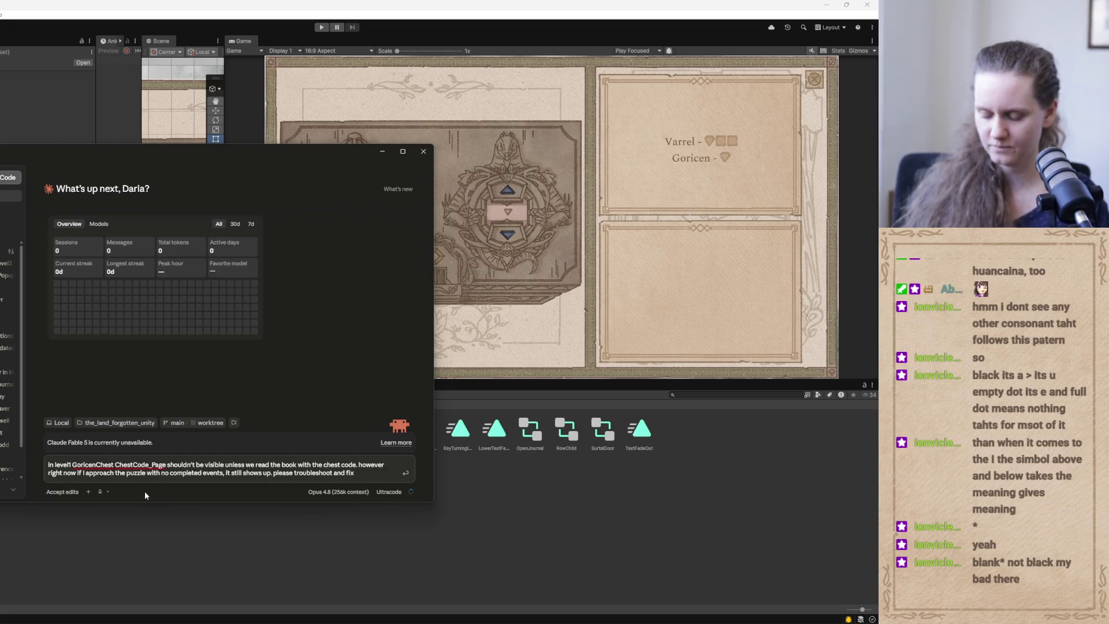
Send Claude the request to hide GoricenChest ChestCode_Page until the book is read, then minimize the chat.
left_click(147, 134)
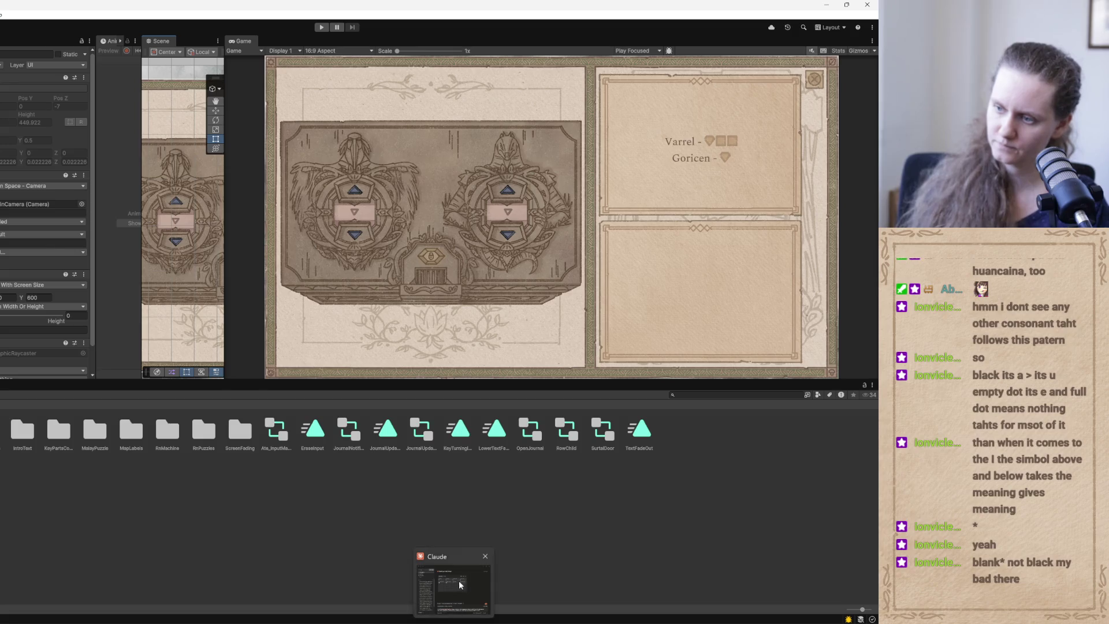
left_click(461, 585)
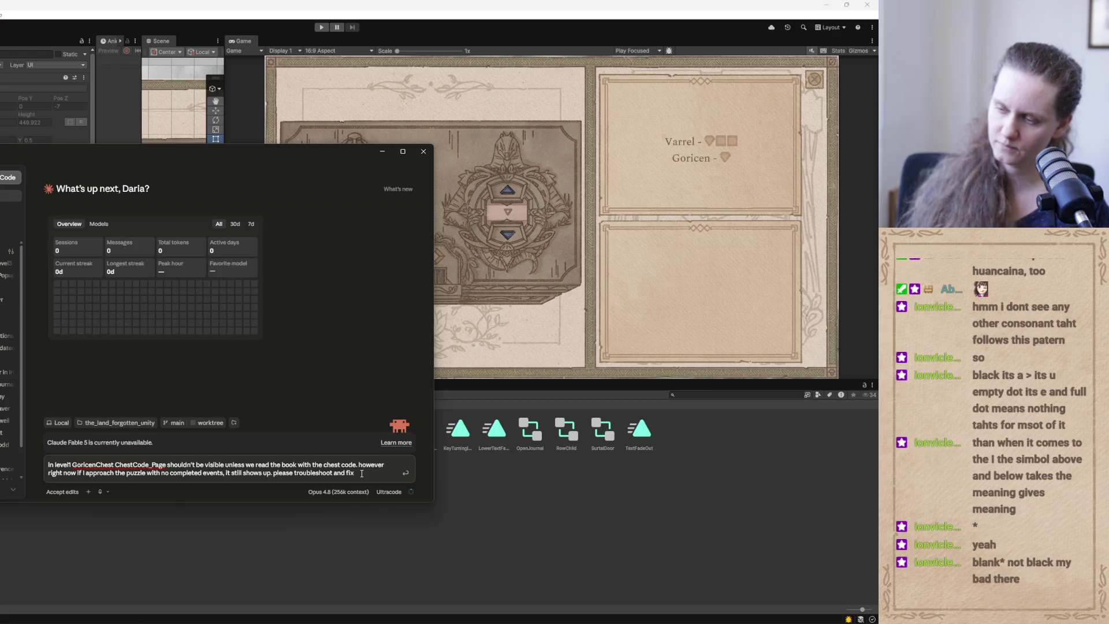
key("Return")
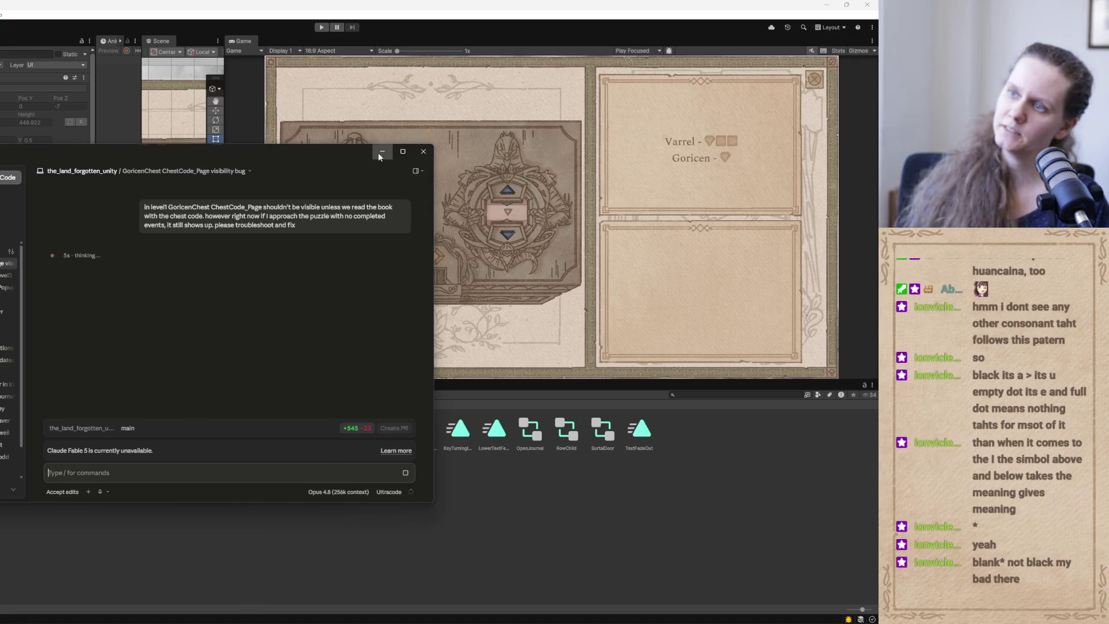
left_click(378, 152)
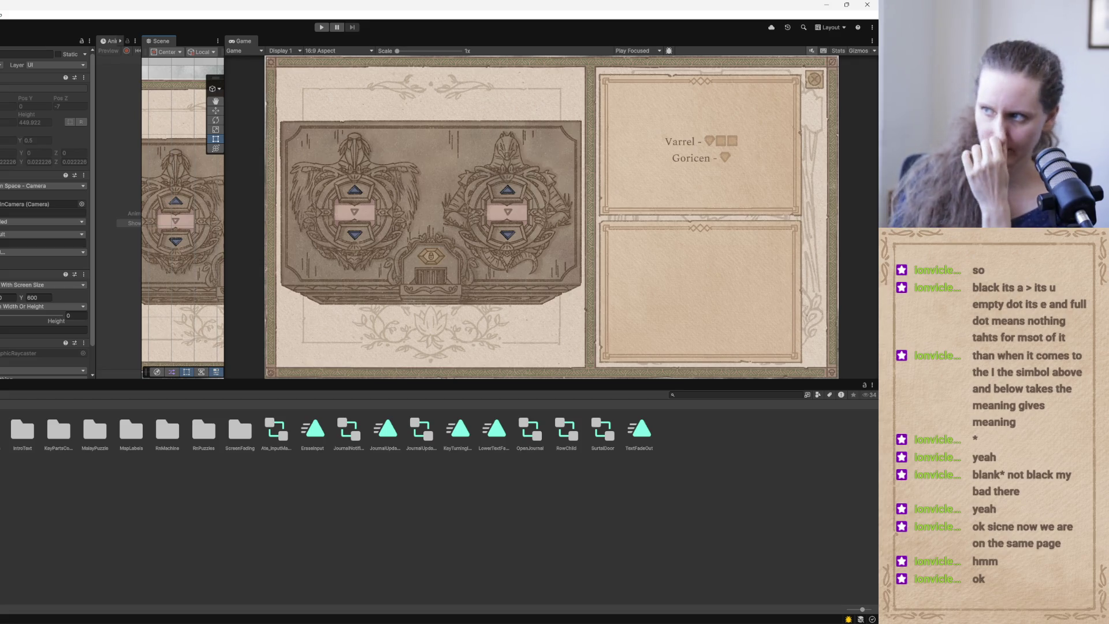
mouse_move(453, 619)
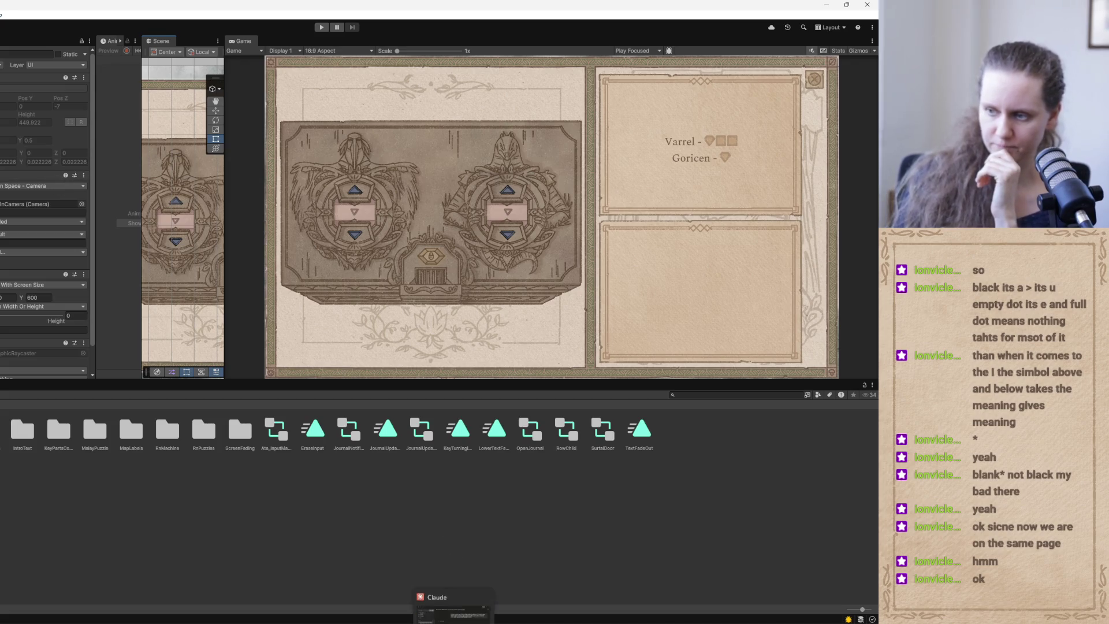
left_click(453, 584)
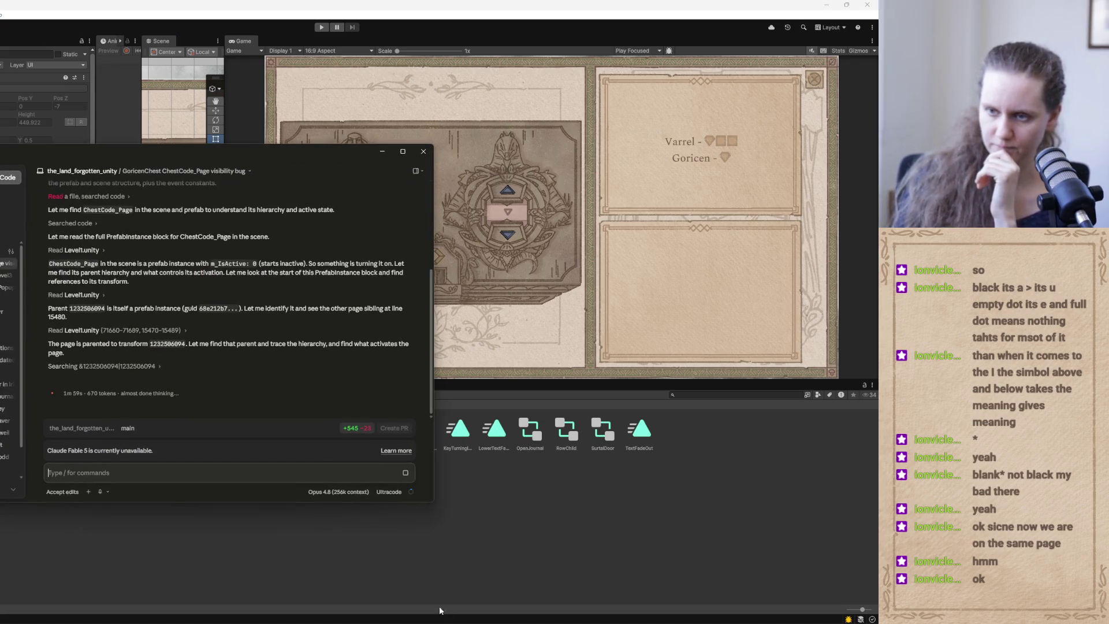
left_click(381, 151)
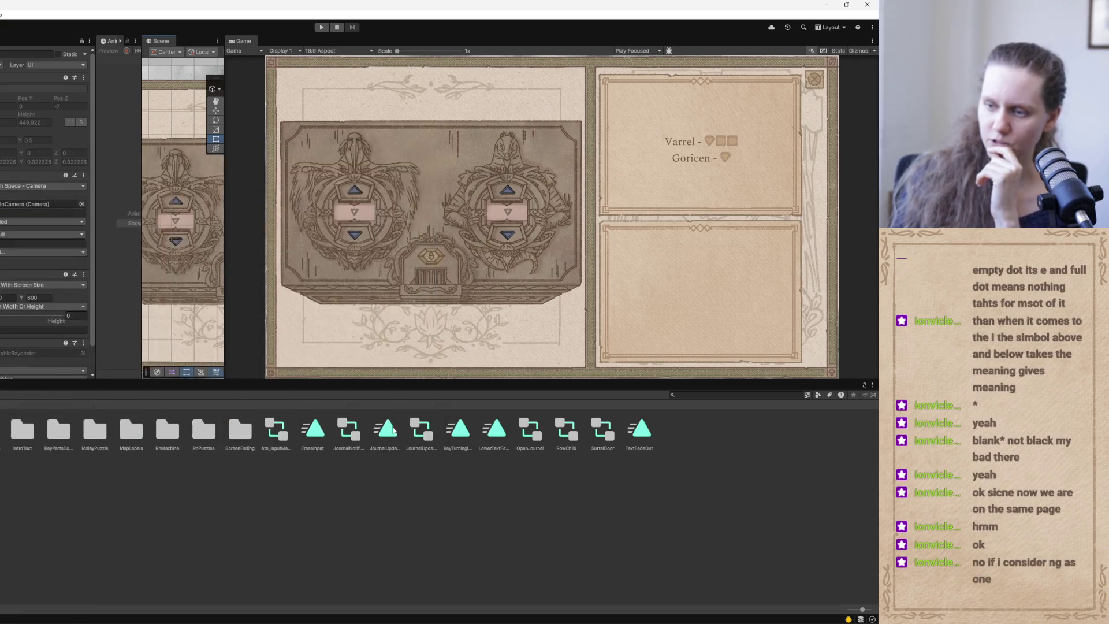
Add two new lines after the label-animation entry in TLF_TODOs.txt and minimize Notepad++.
key("alt+Tab")
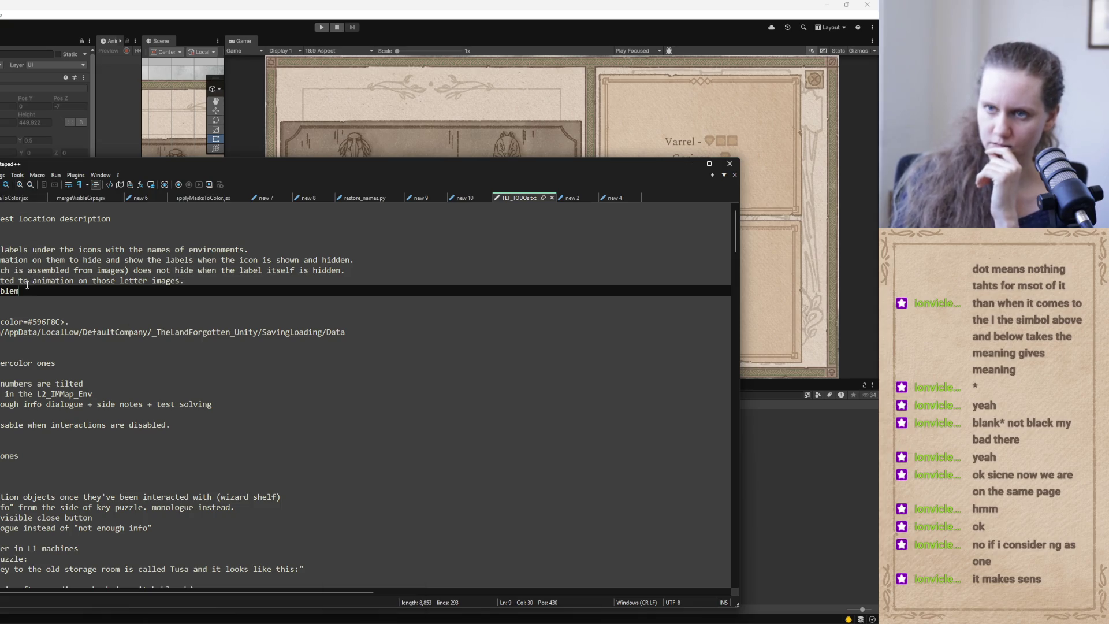
left_click_drag(20, 293, 2, 249)
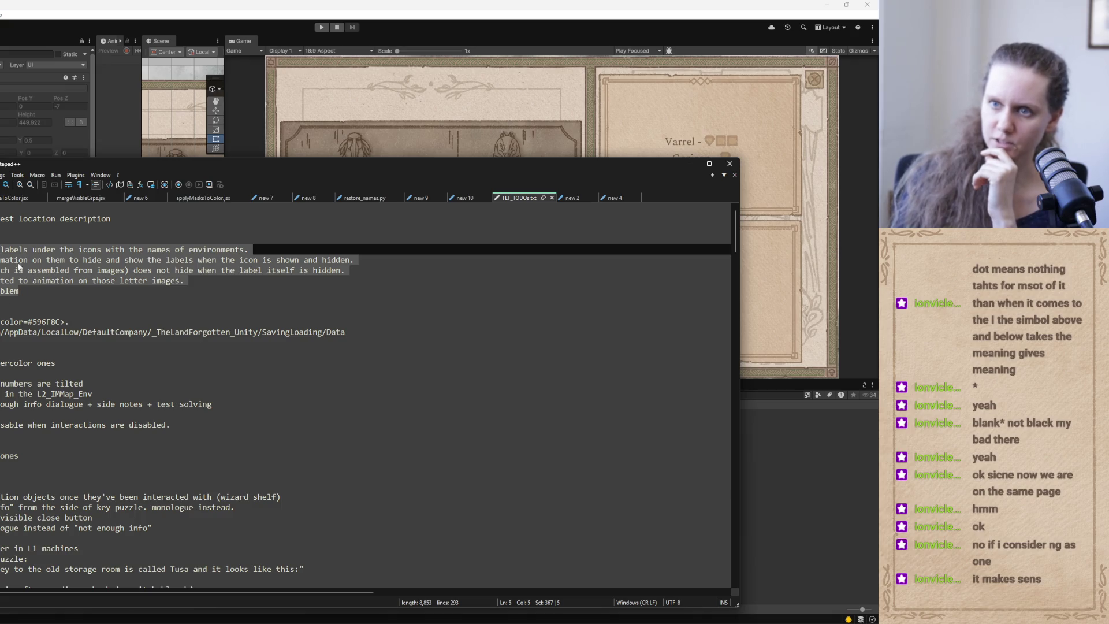
left_click(38, 289)
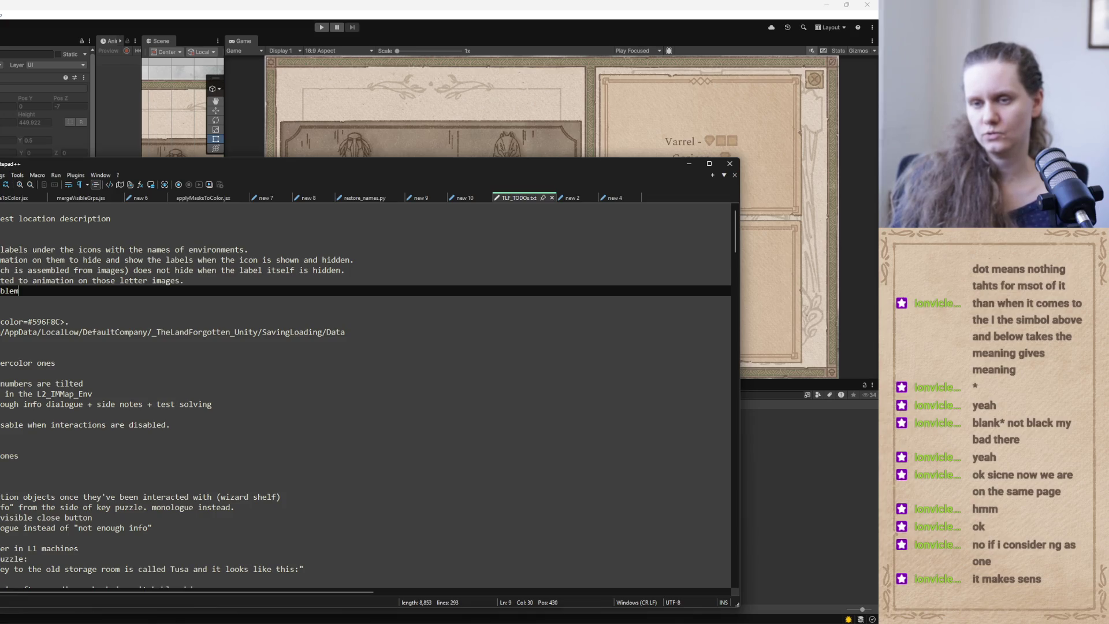
key("Return")
key("Return")
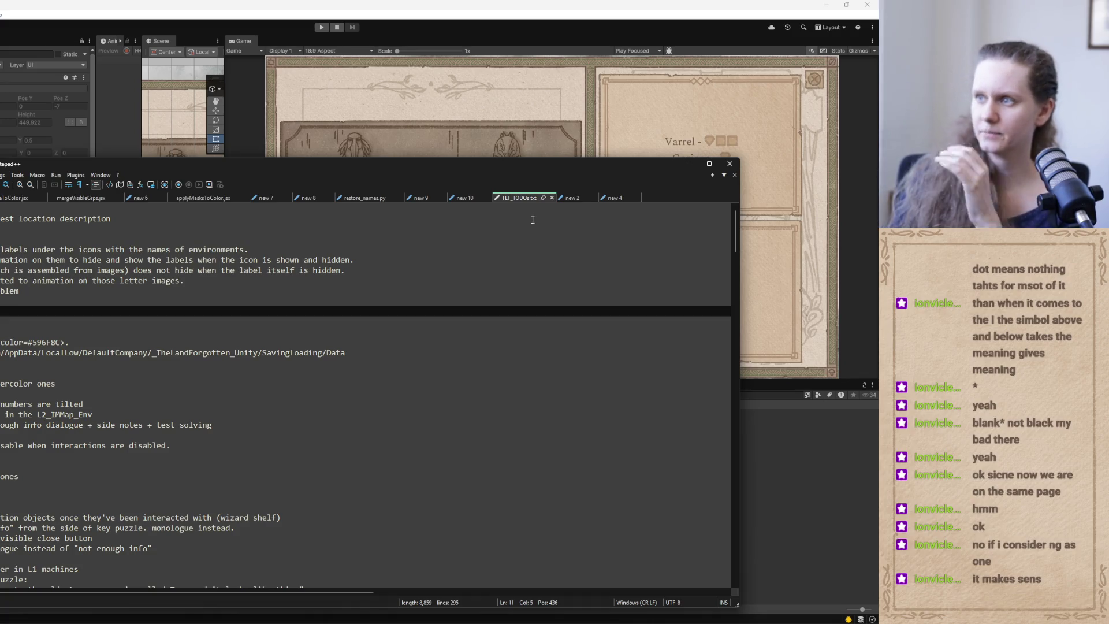
left_click(689, 164)
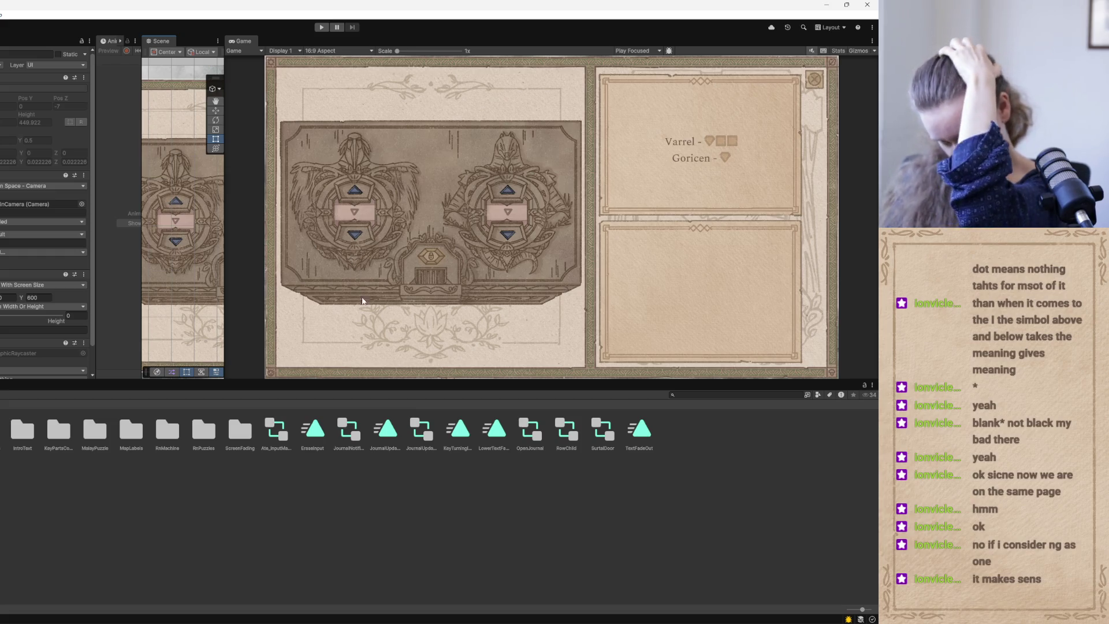
left_click(375, 621)
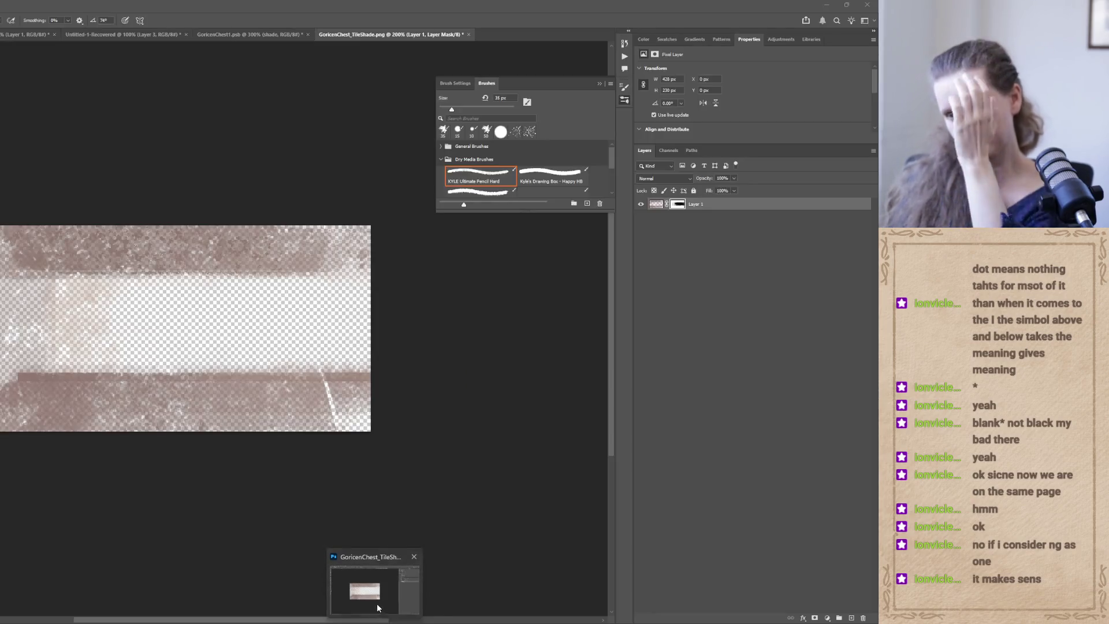
Close the Brushes panel, browse to Art\UIHandoff\1_WIP\Level 2 and open GoricenChest2.
left_click(600, 84)
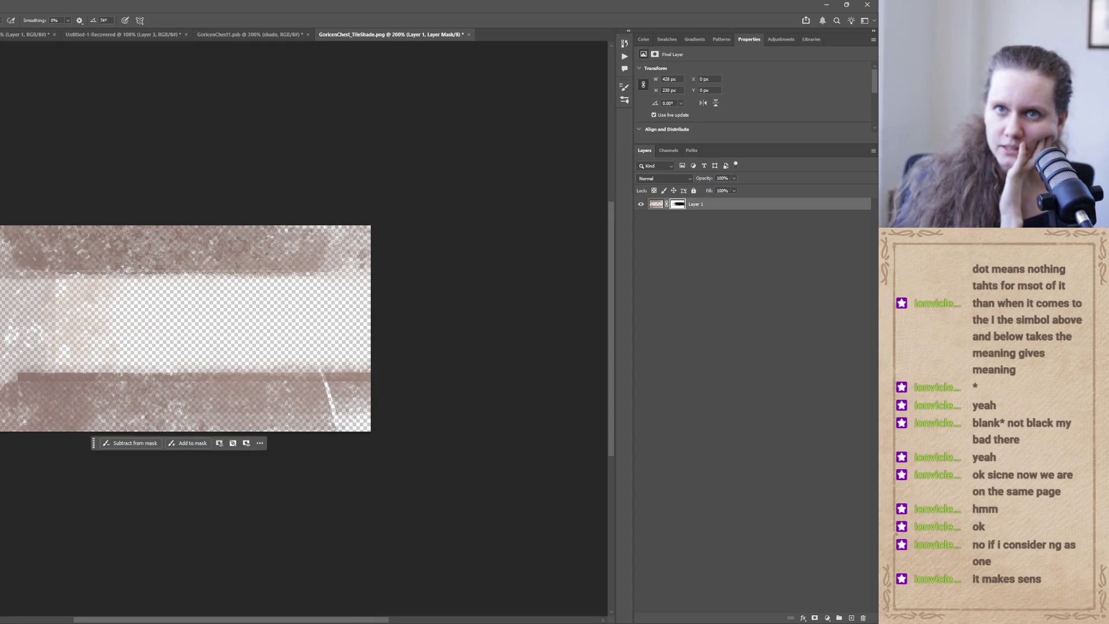
key("ctrl+o")
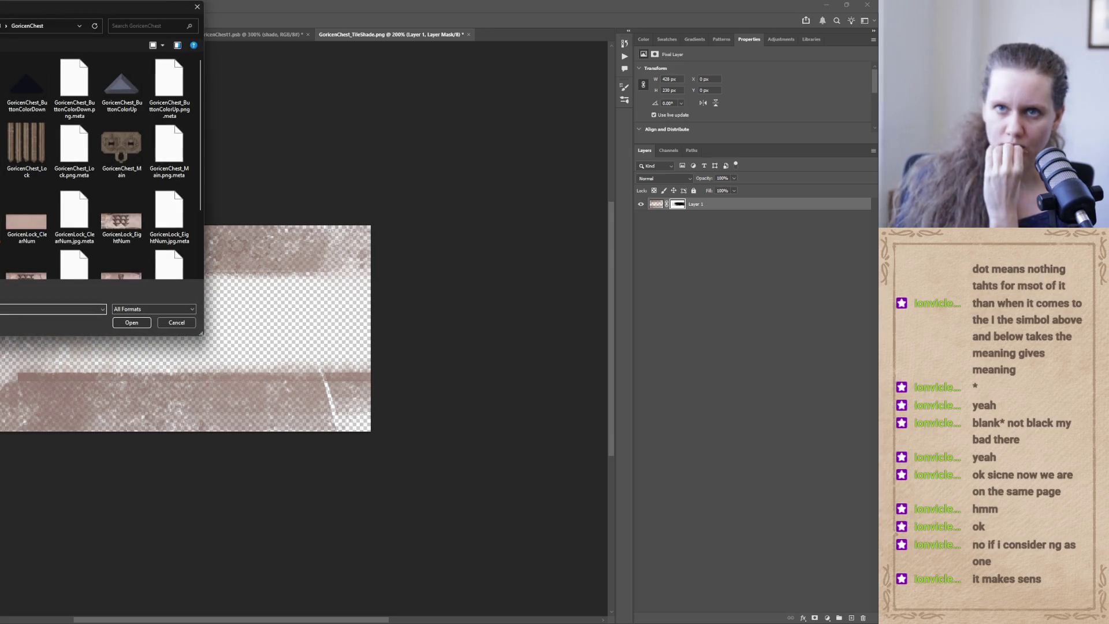
left_click_drag(116, 7, 160, 174)
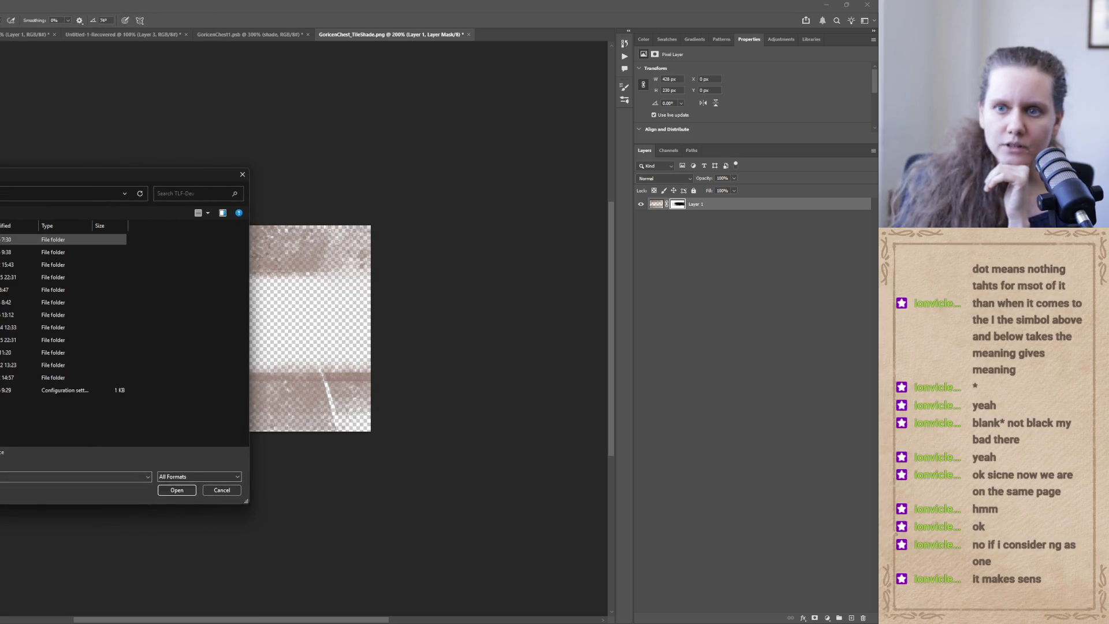
double_click(3, 239)
double_click(3, 365)
double_click(3, 239)
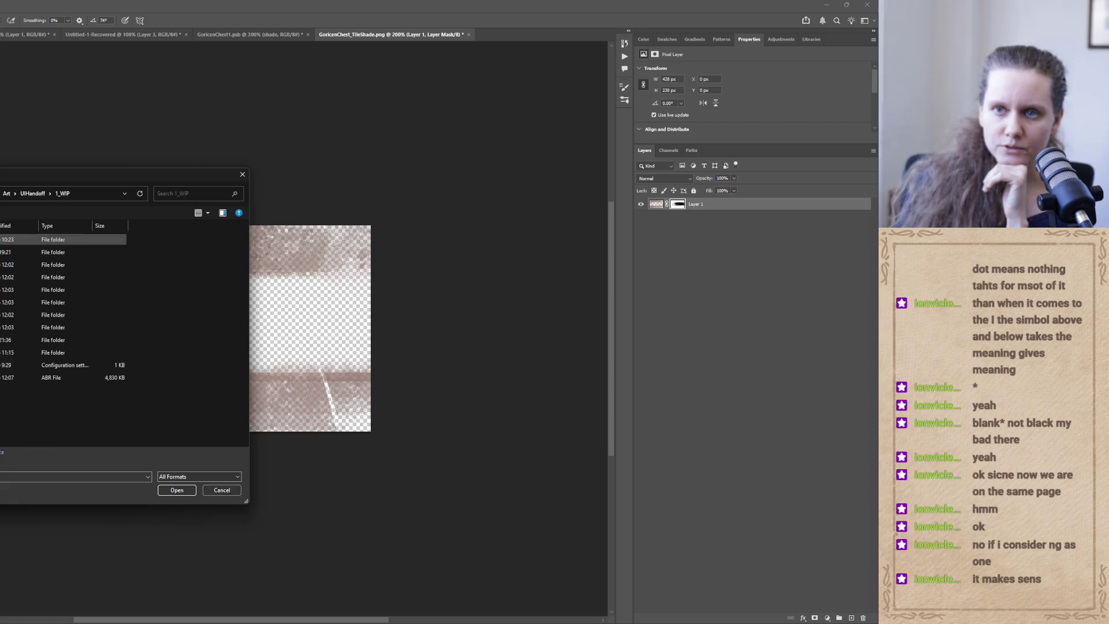
double_click(2, 252)
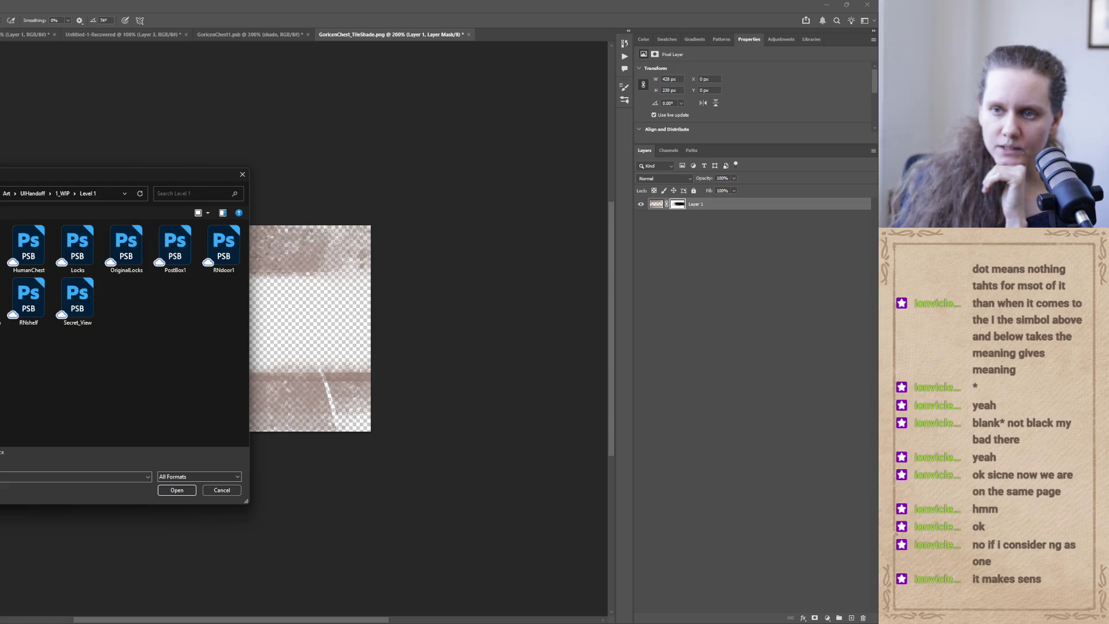
left_click(62, 194)
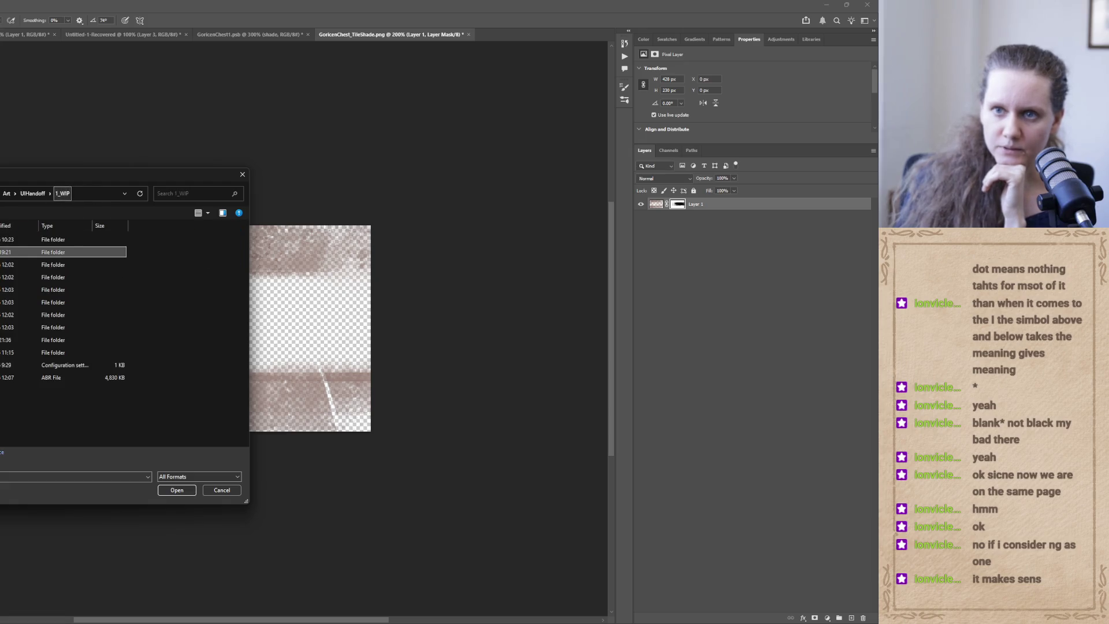
double_click(3, 265)
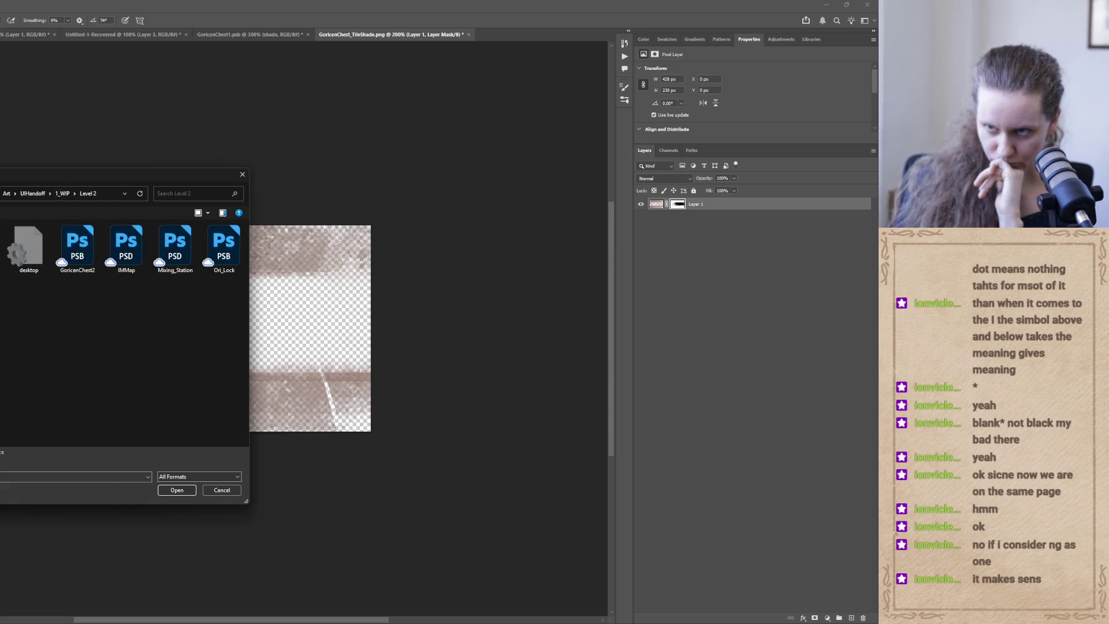
left_click(176, 490)
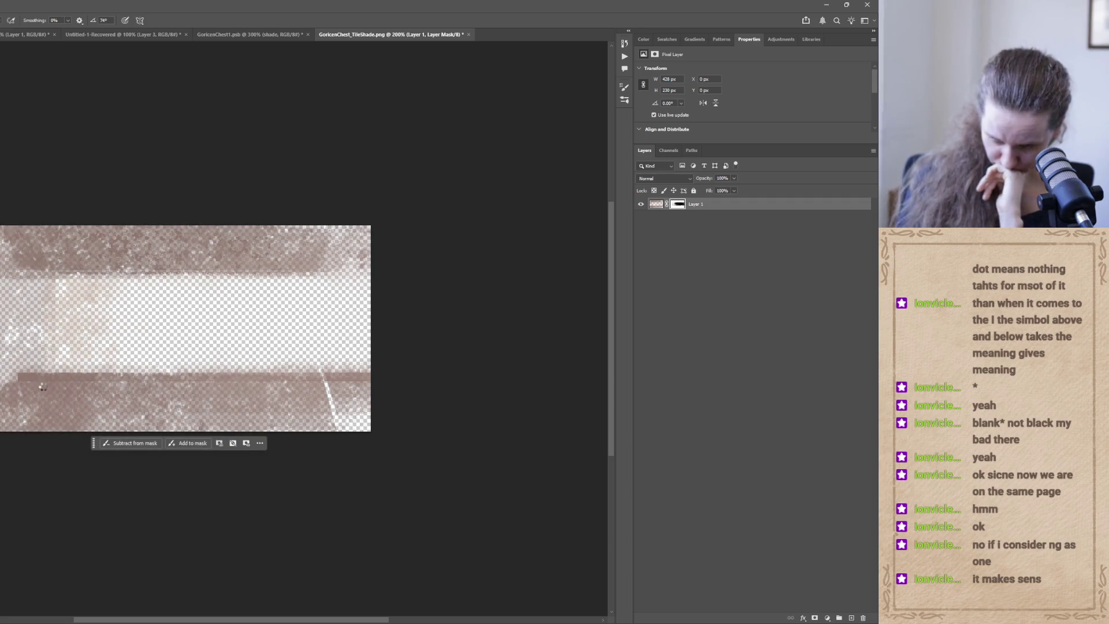
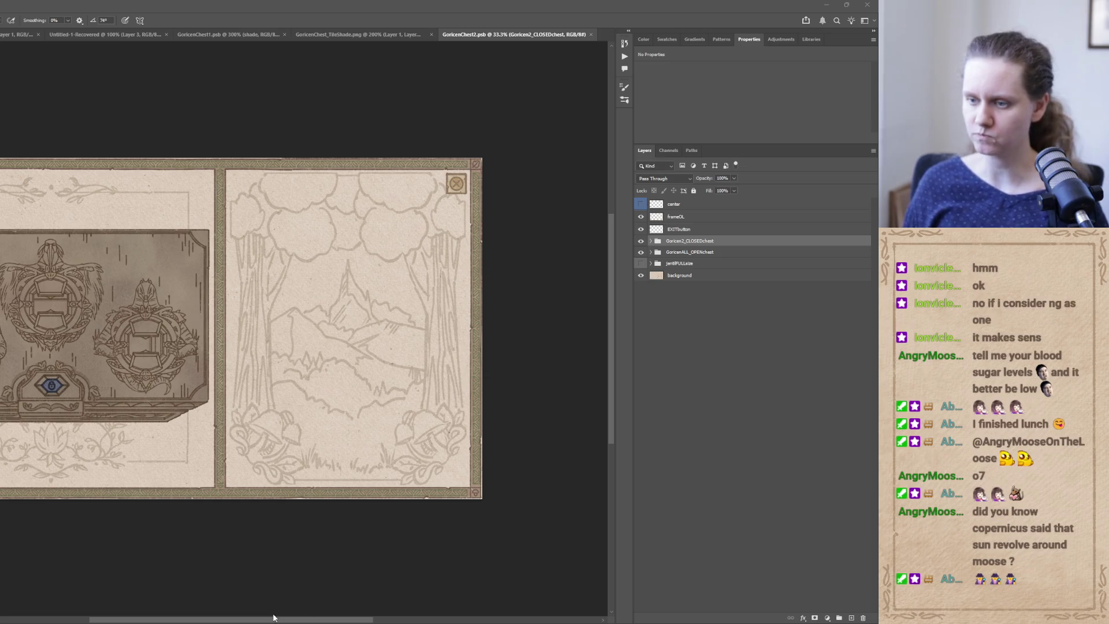
Check the Claude Code session, minimize it, and switch to the Unity editor.
left_click(439, 621)
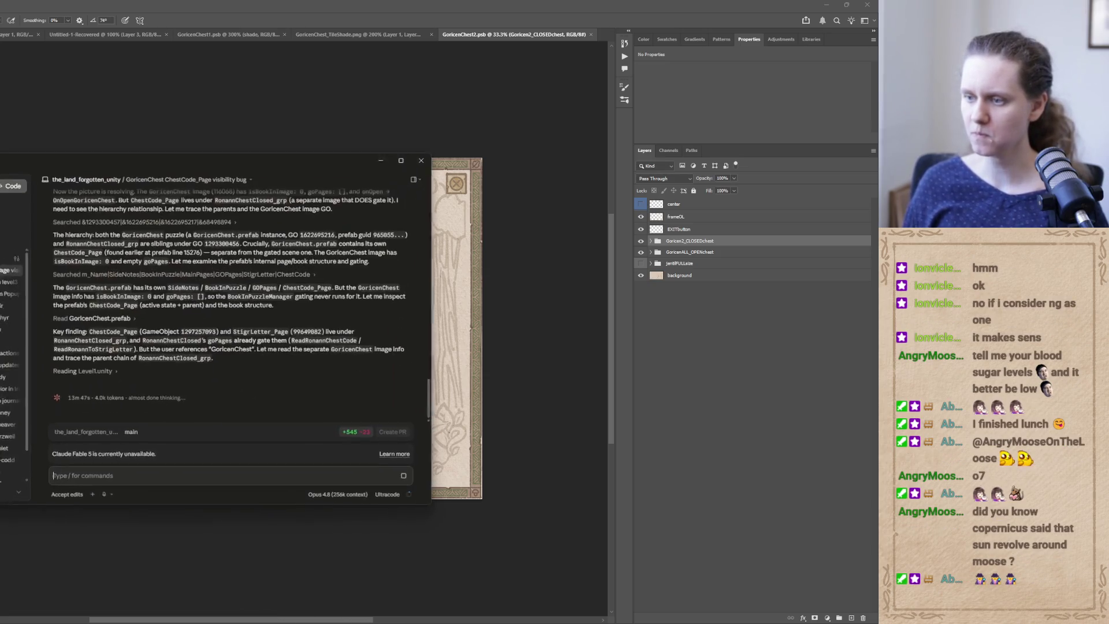
mouse_move(434, 620)
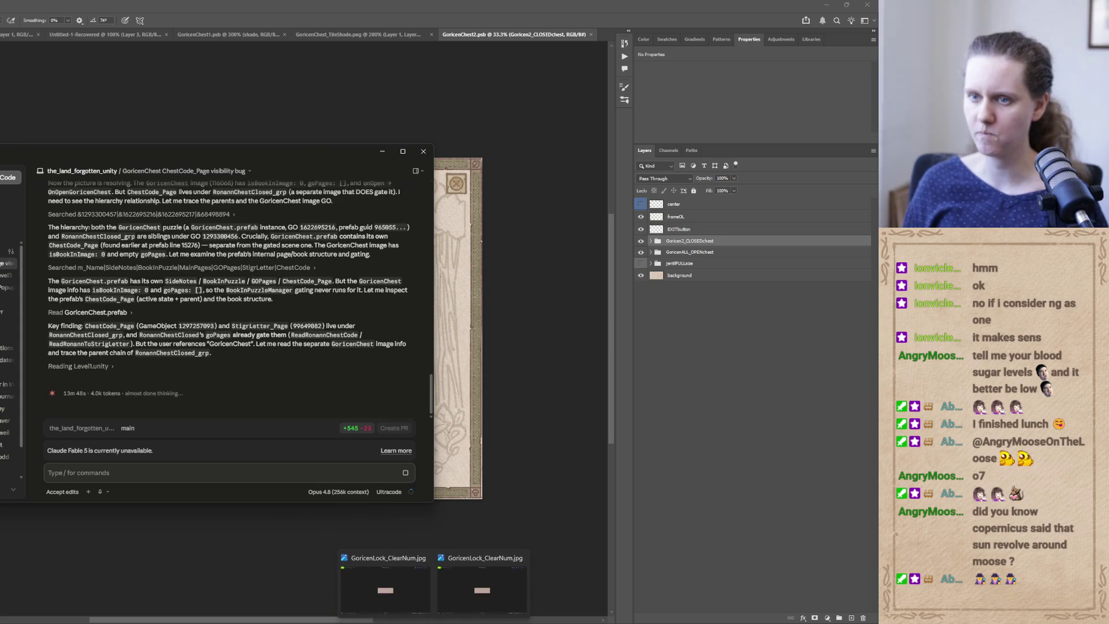
left_click(382, 151)
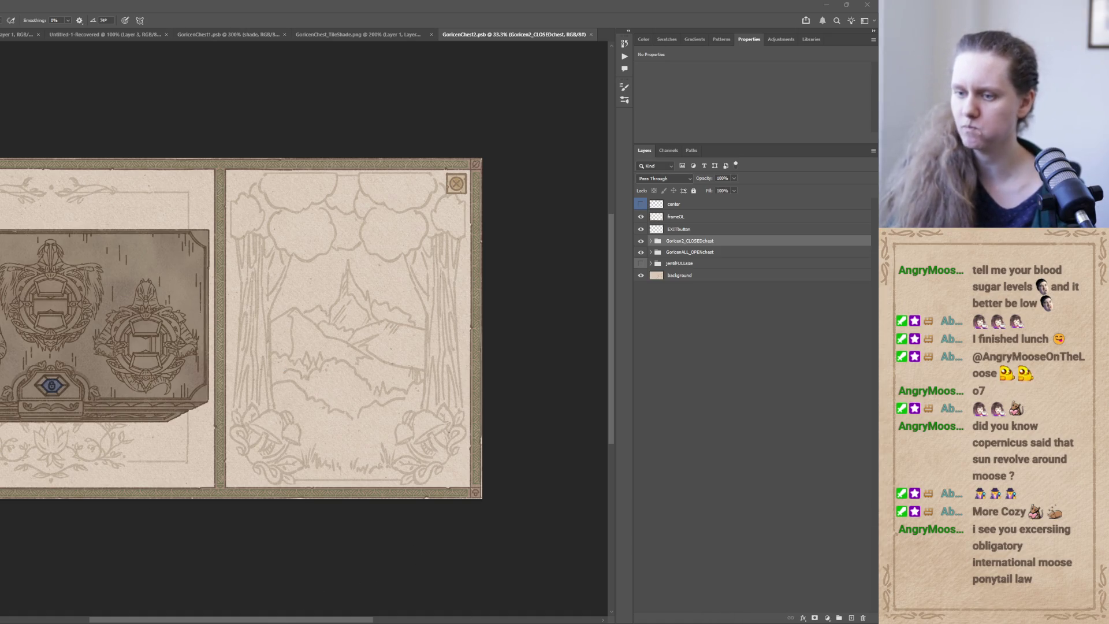
key("alt+Tab")
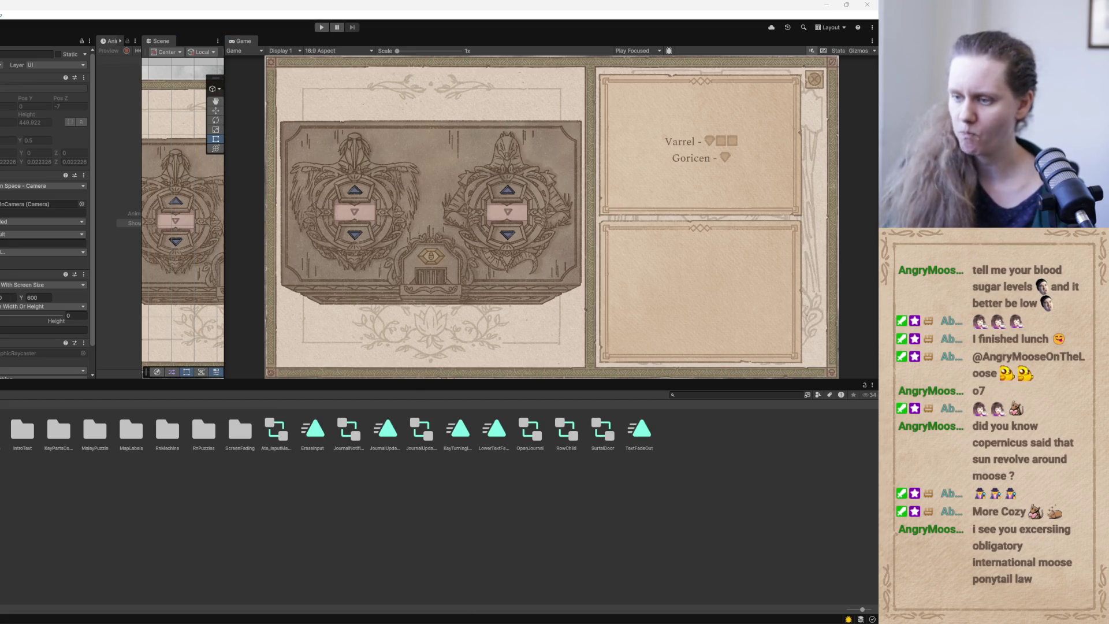
In Claude, look over the permission mode options and settings, then close them.
key("alt+Tab")
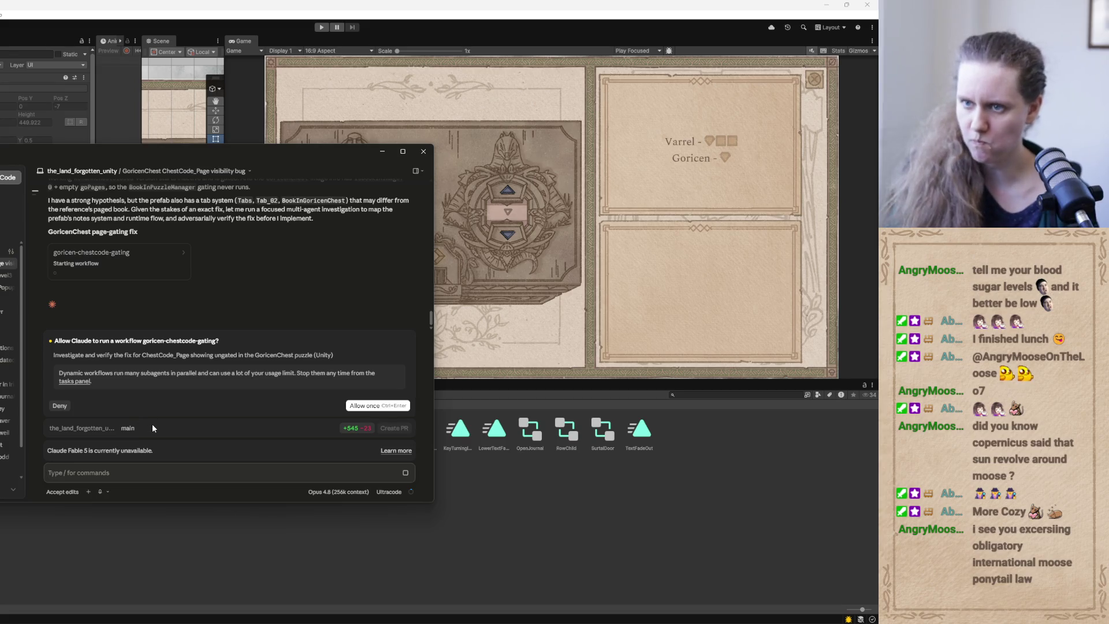
left_click(67, 493)
left_click(79, 476)
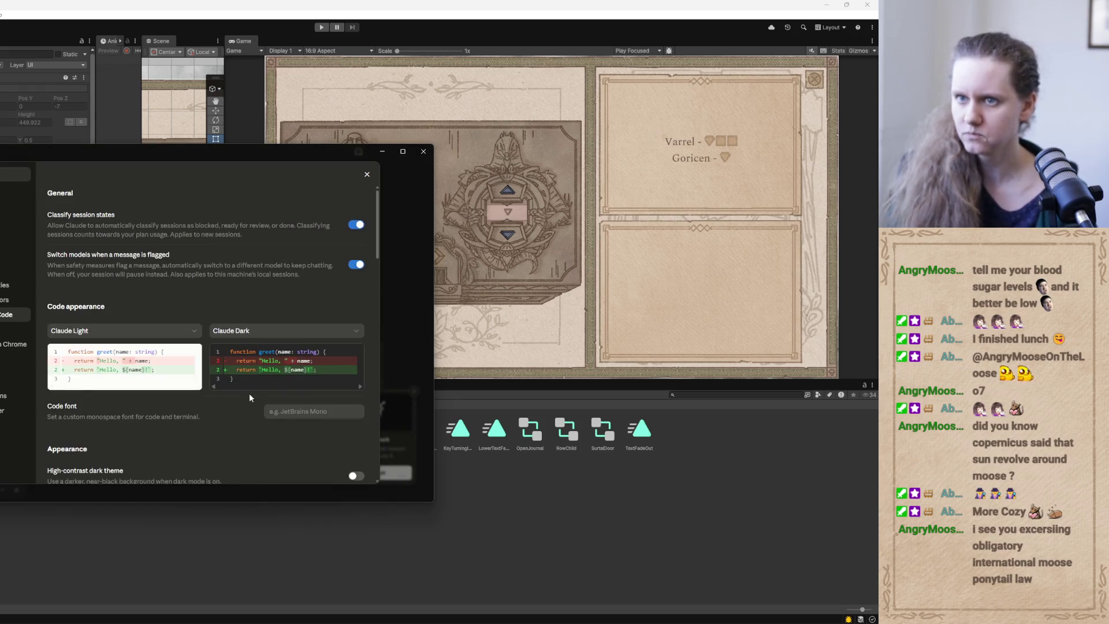
scroll(250, 396, "down", 15)
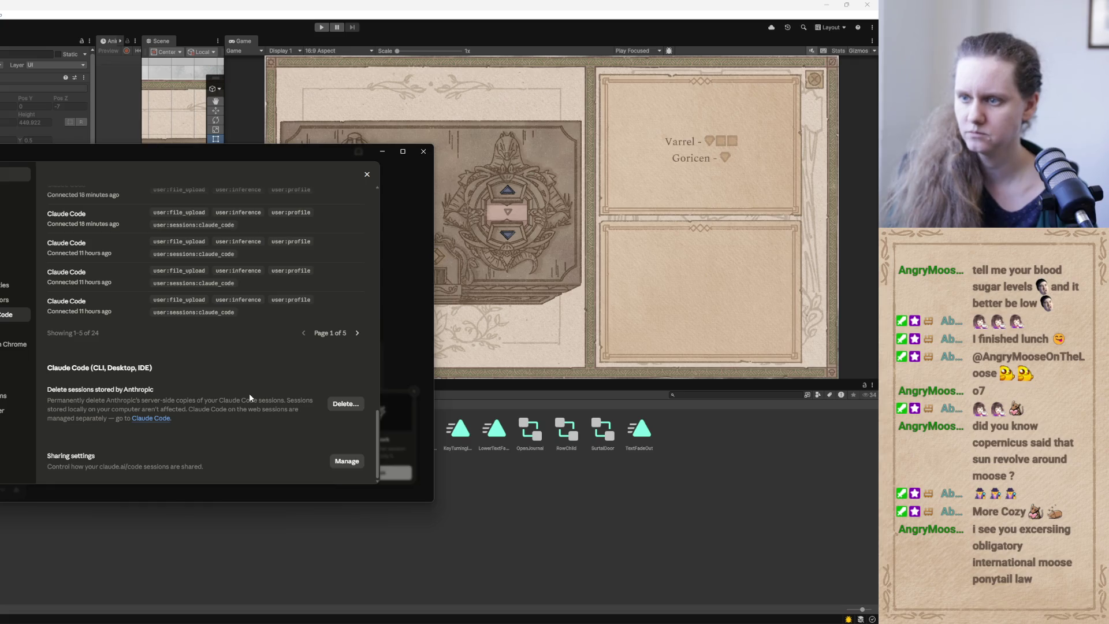
key("Escape")
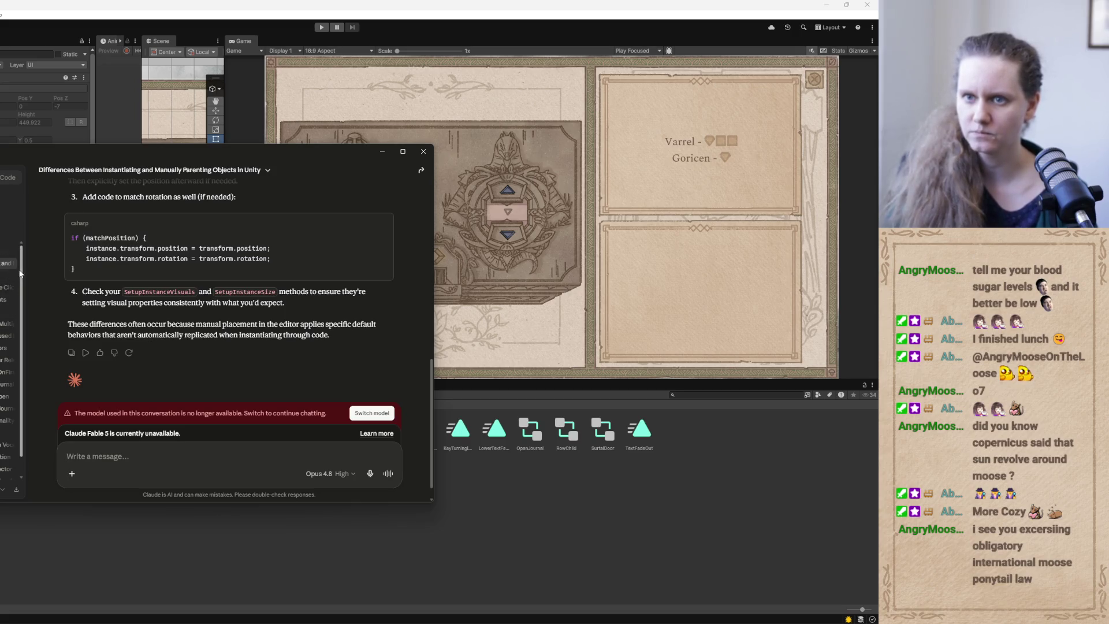
Open the GoricenChest code session and allow the page-gating workflow once.
left_click_drag(21, 273, 18, 389)
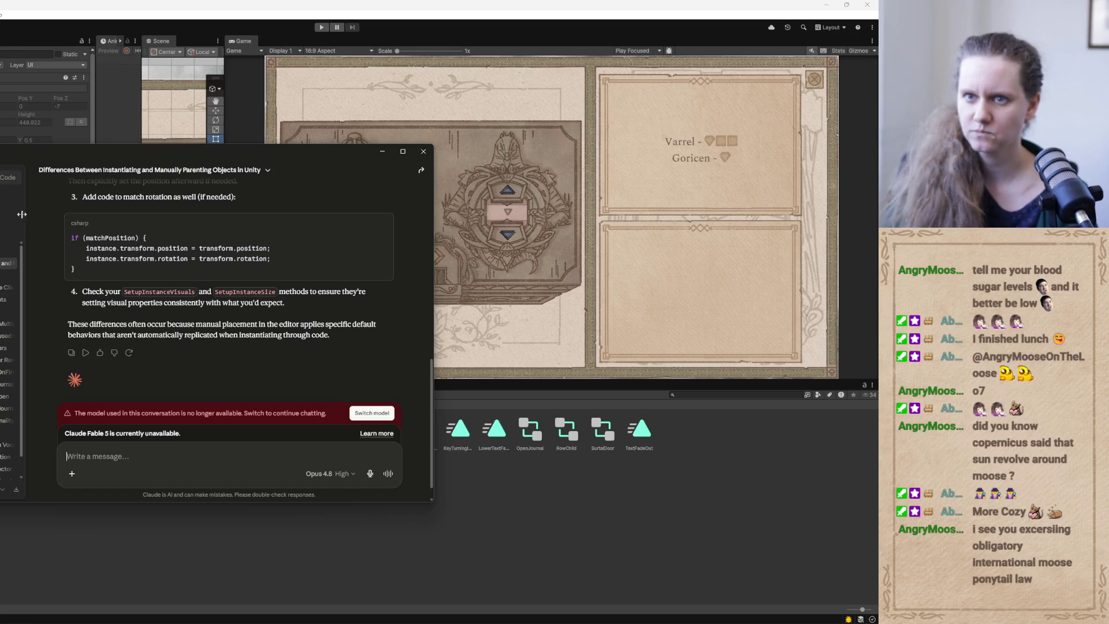
left_click(9, 177)
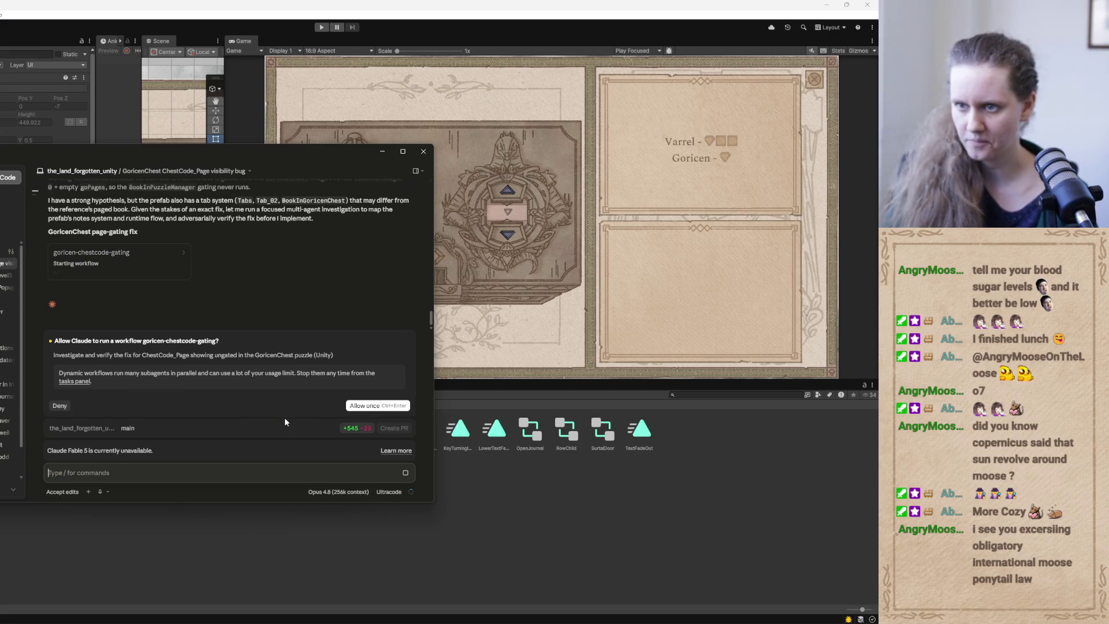
left_click(381, 406)
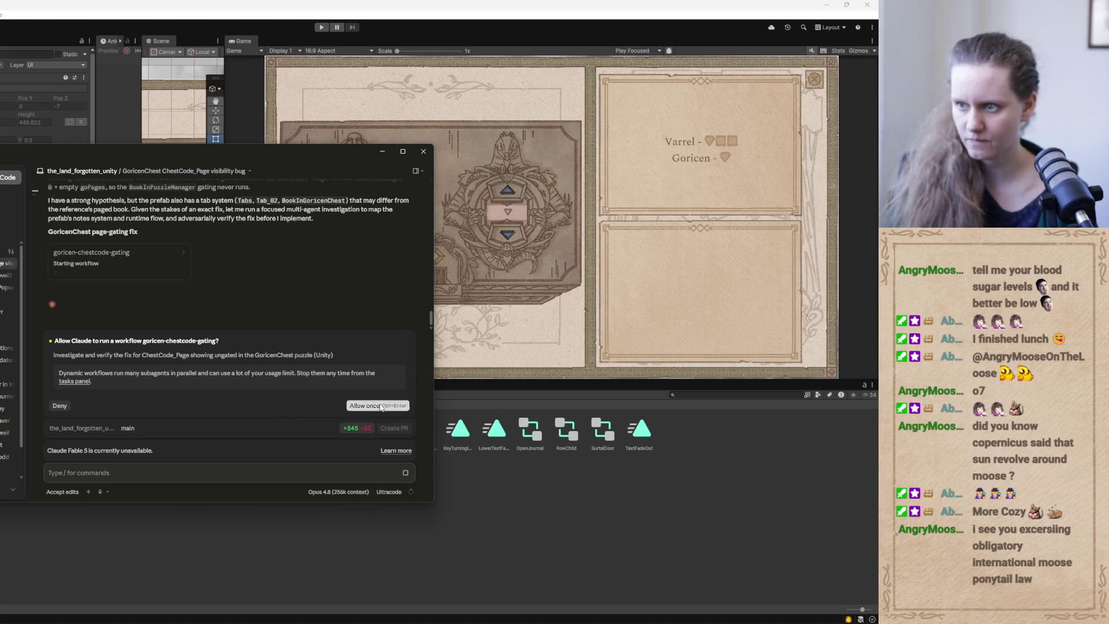
left_click(71, 494)
left_click(84, 481)
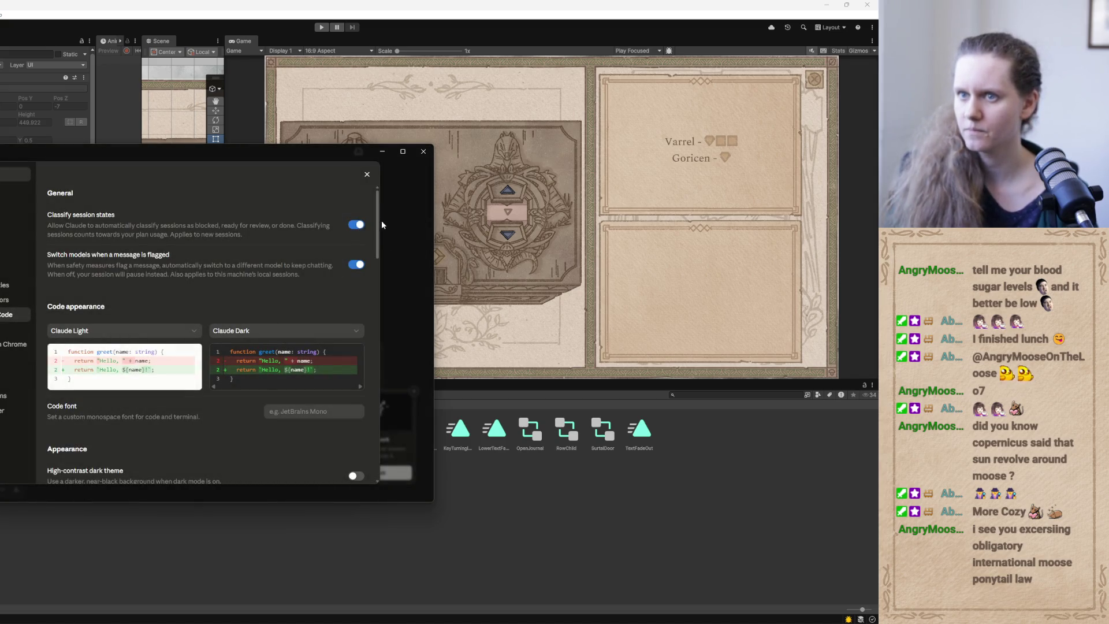
Switch on 'Allow bypass permissions mode' in Claude's settings, then close Settings.
mouse_move(377, 225)
left_mouse_down()
mouse_move(376, 287)
mouse_move(380, 259)
left_mouse_up()
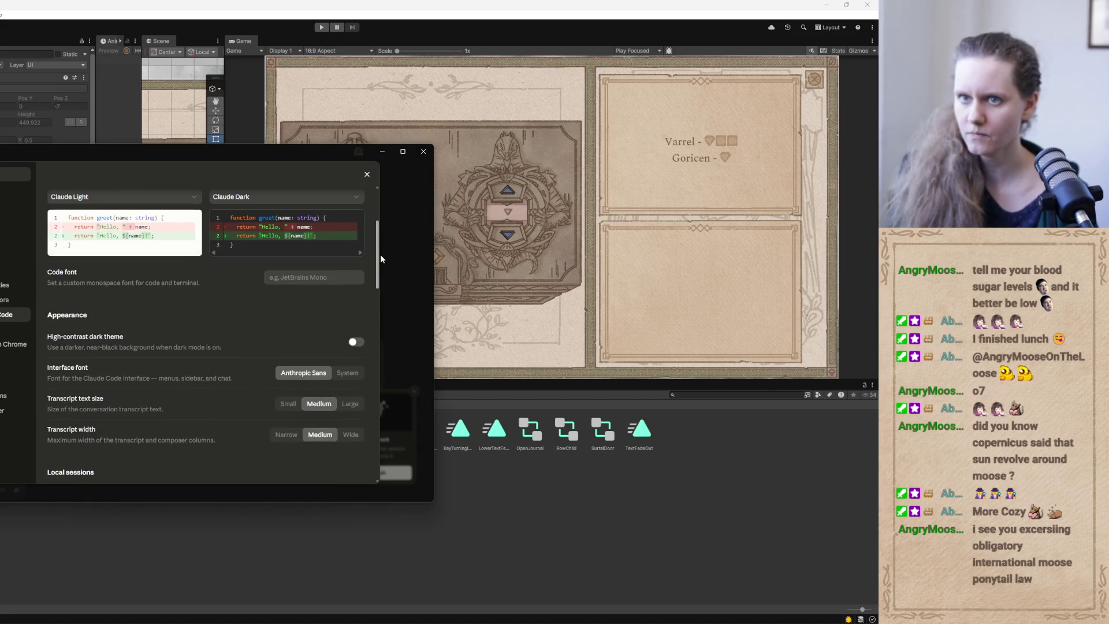
mouse_move(380, 259)
left_mouse_down()
mouse_move(376, 327)
mouse_move(376, 307)
left_mouse_up()
left_click(356, 300)
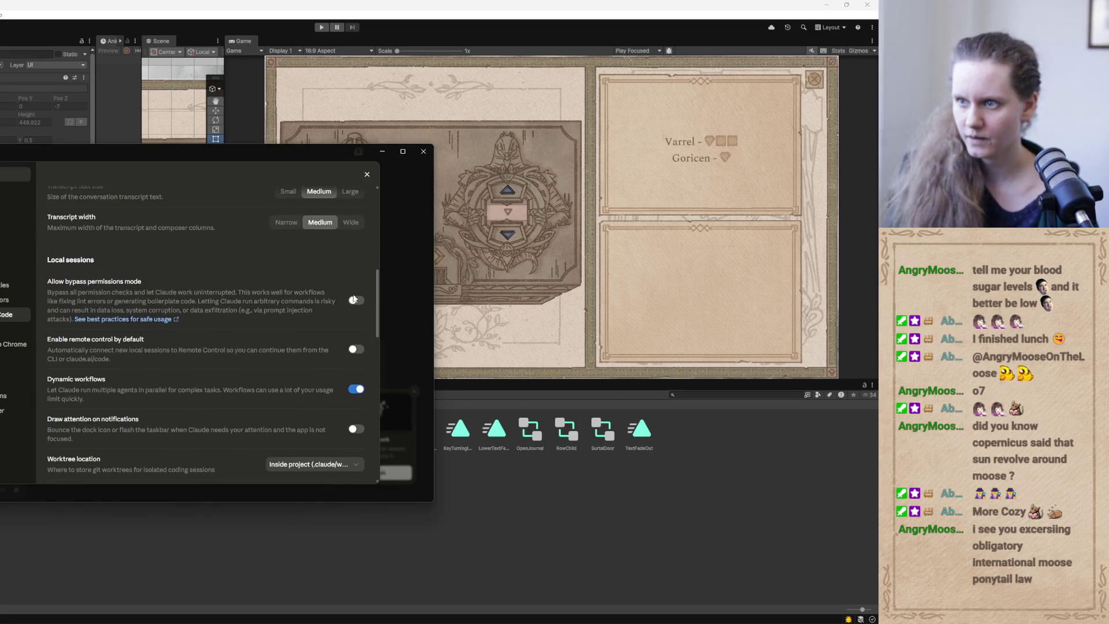
scroll(347, 323, "down", 2)
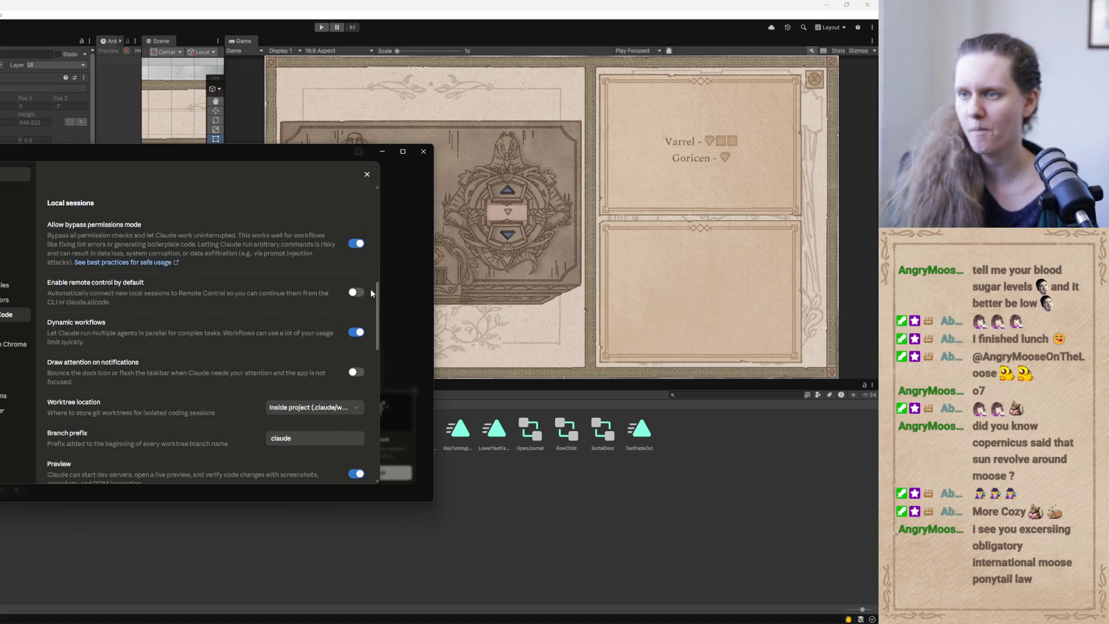
mouse_move(376, 312)
left_mouse_down()
mouse_move(375, 374)
mouse_move(386, 298)
mouse_move(371, 442)
left_mouse_up()
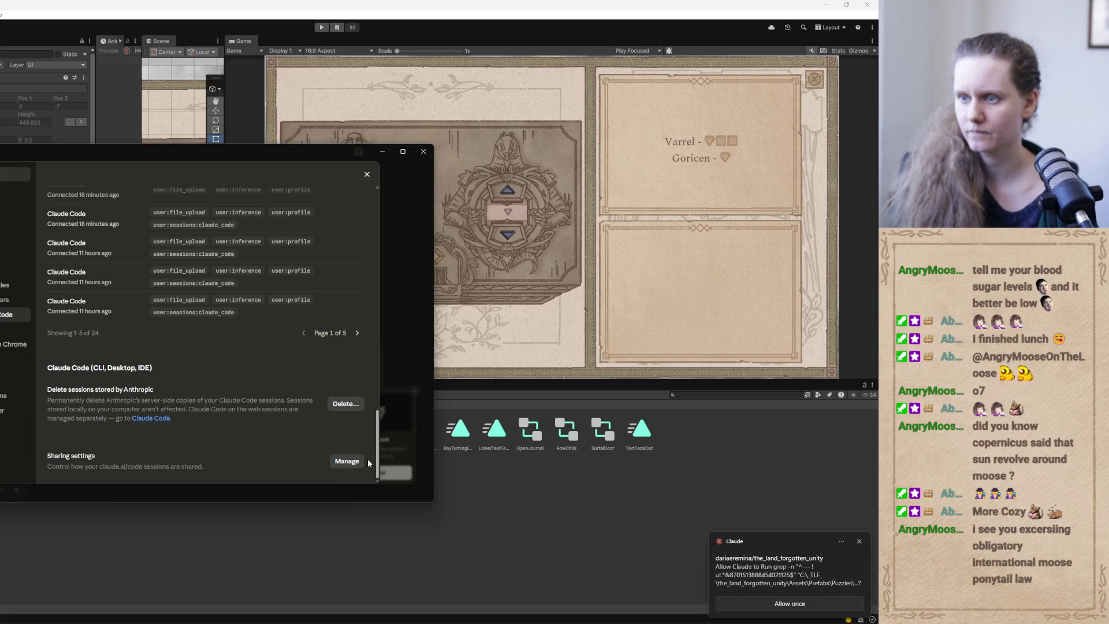
left_click(367, 175)
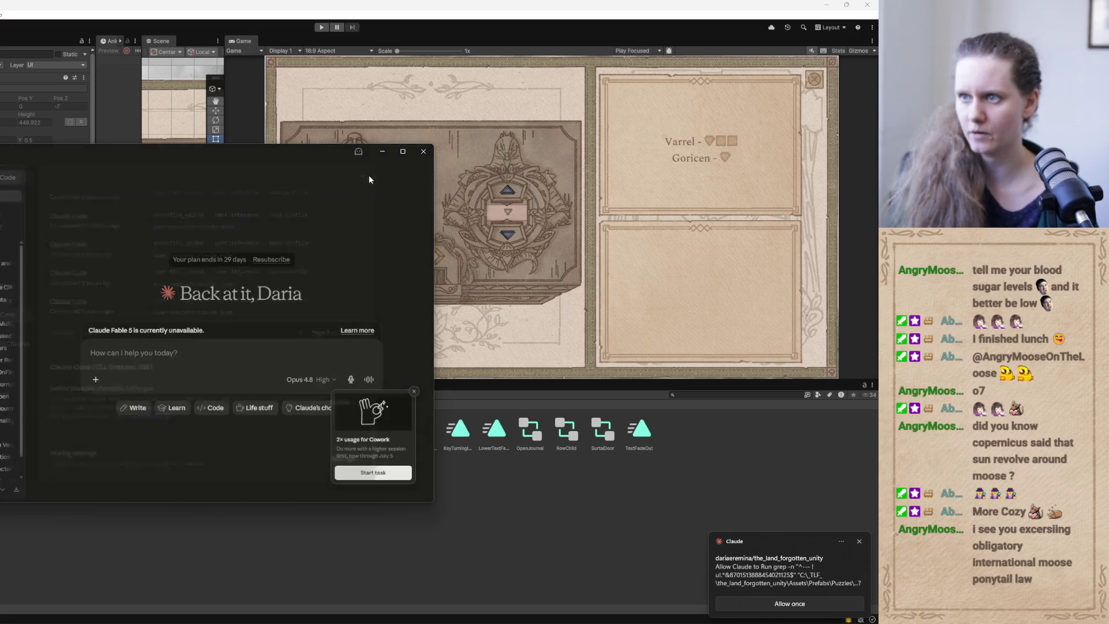
Allow each pending grep command once in the GoricenChest session, keeping Accept edits mode.
left_click(785, 571)
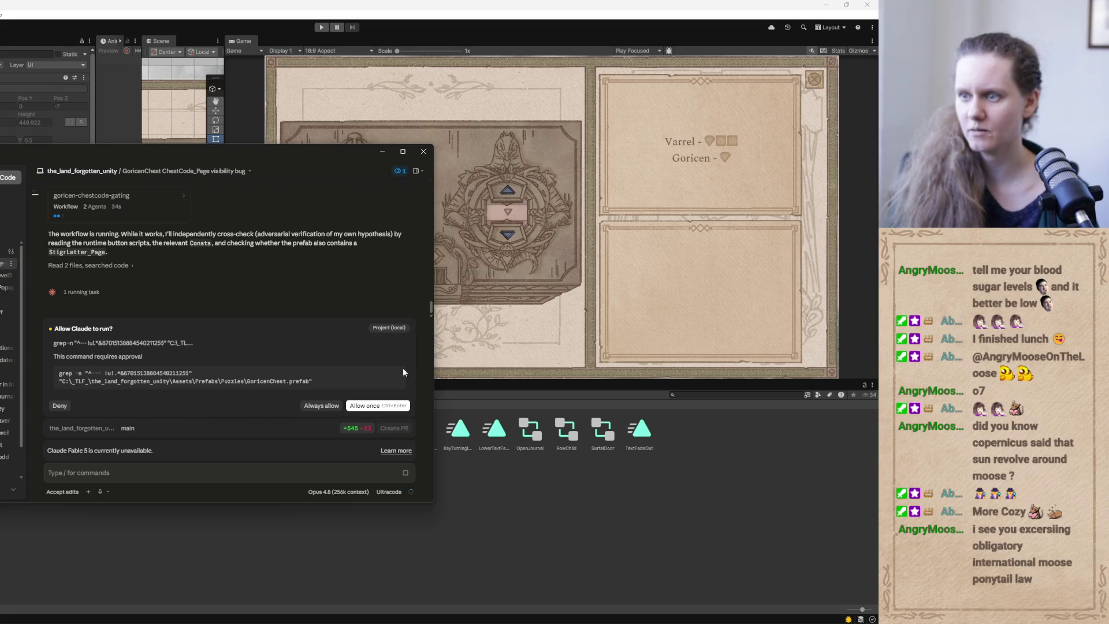
left_click(393, 405)
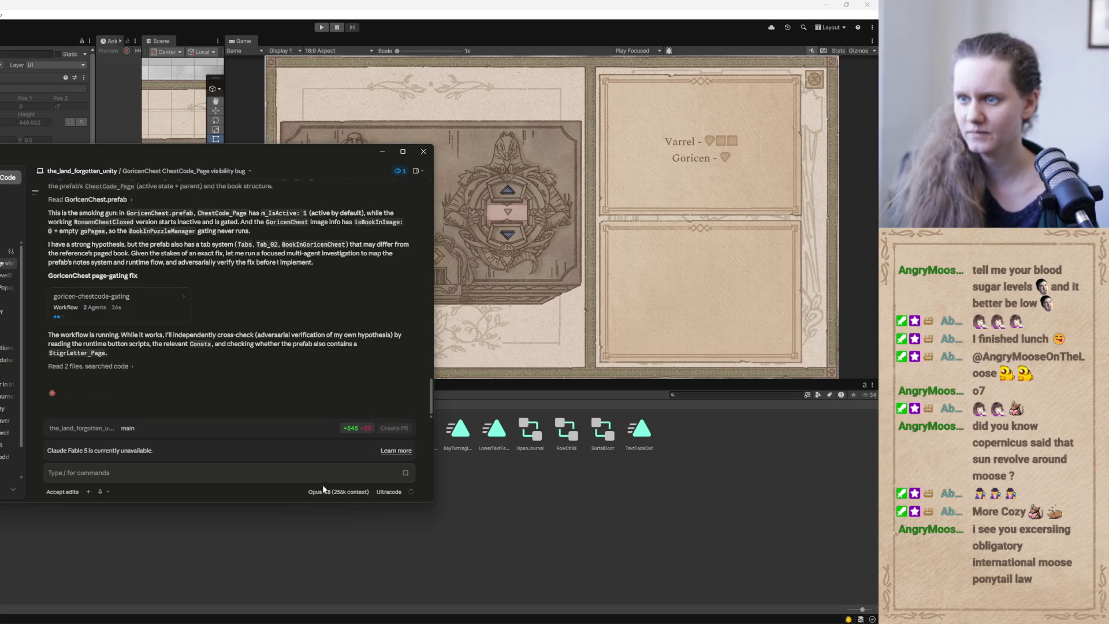
left_click(63, 493)
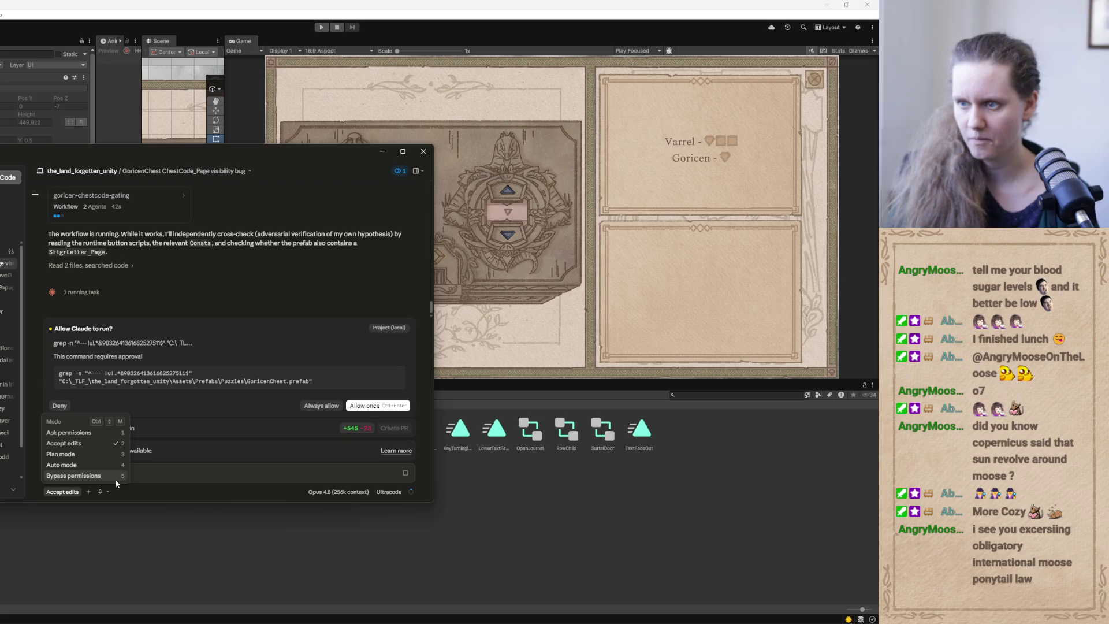
left_click(376, 407)
left_click(376, 406)
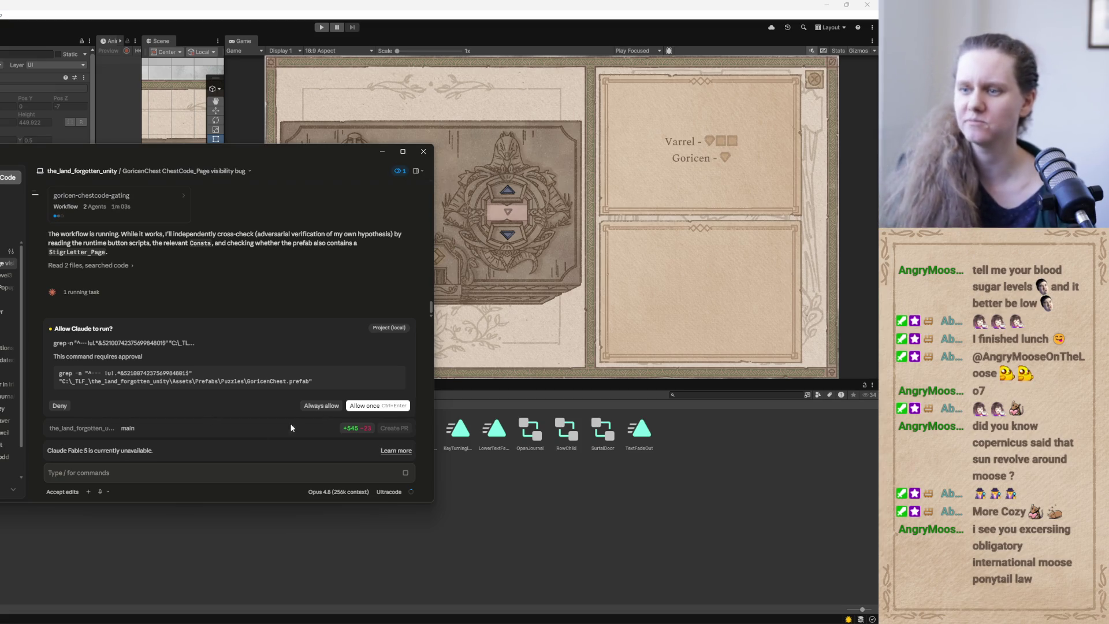
left_click(327, 406)
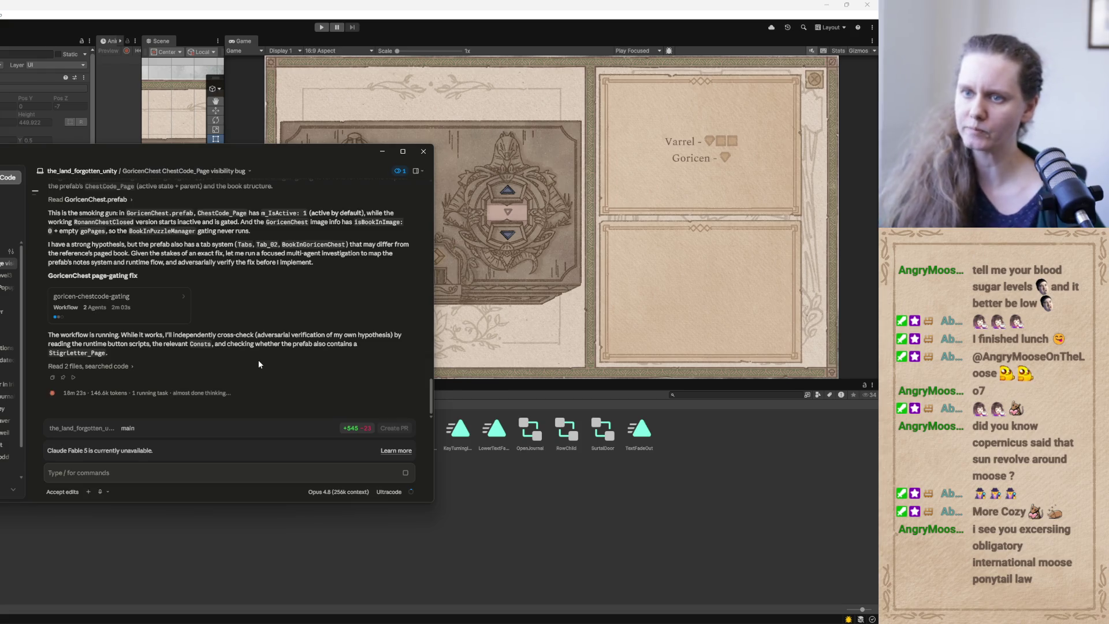
Minimize the Claude Code window to reveal Unity's Goricen chest game view.
left_click(381, 152)
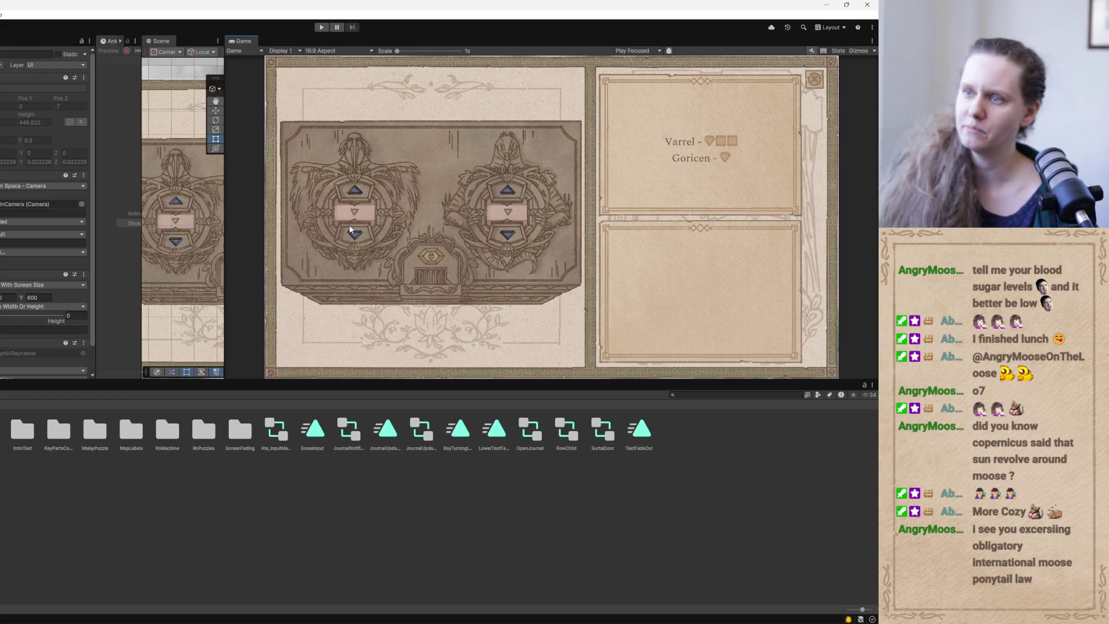
Deselect in Unity, check Claude's progress, then bring up GoricenChest2.psb in Photoshop.
left_click(332, 539)
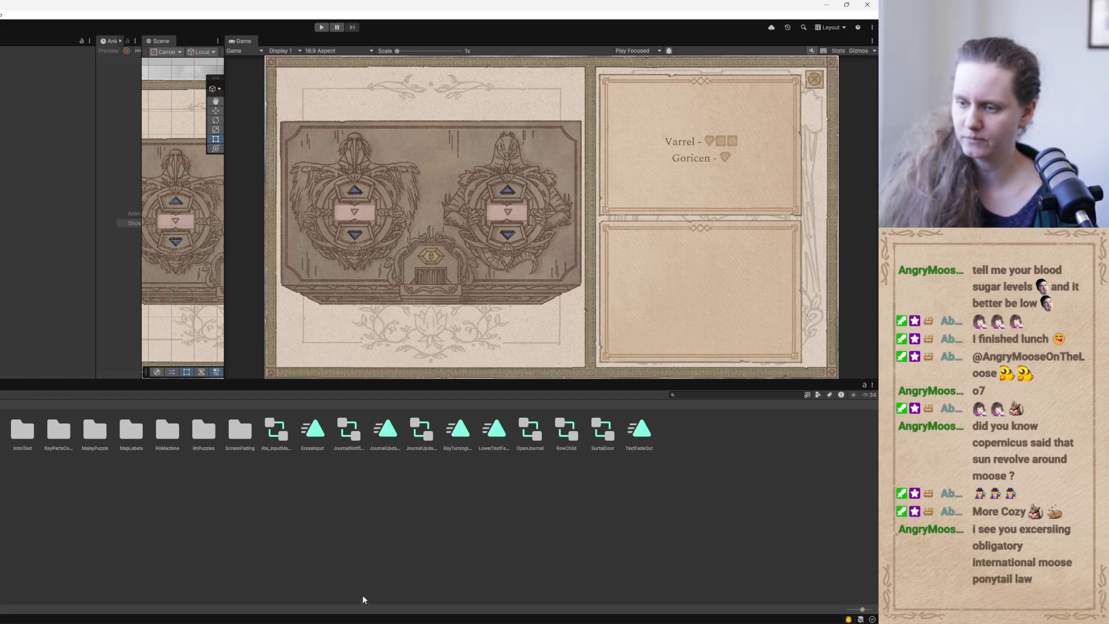
left_click(442, 620)
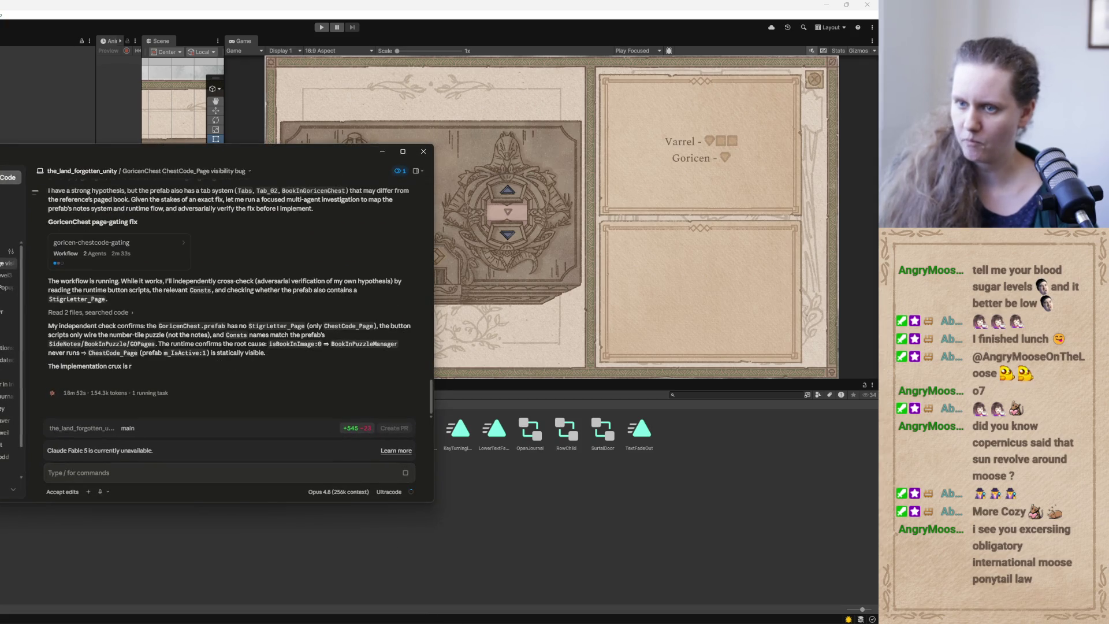
mouse_move(434, 620)
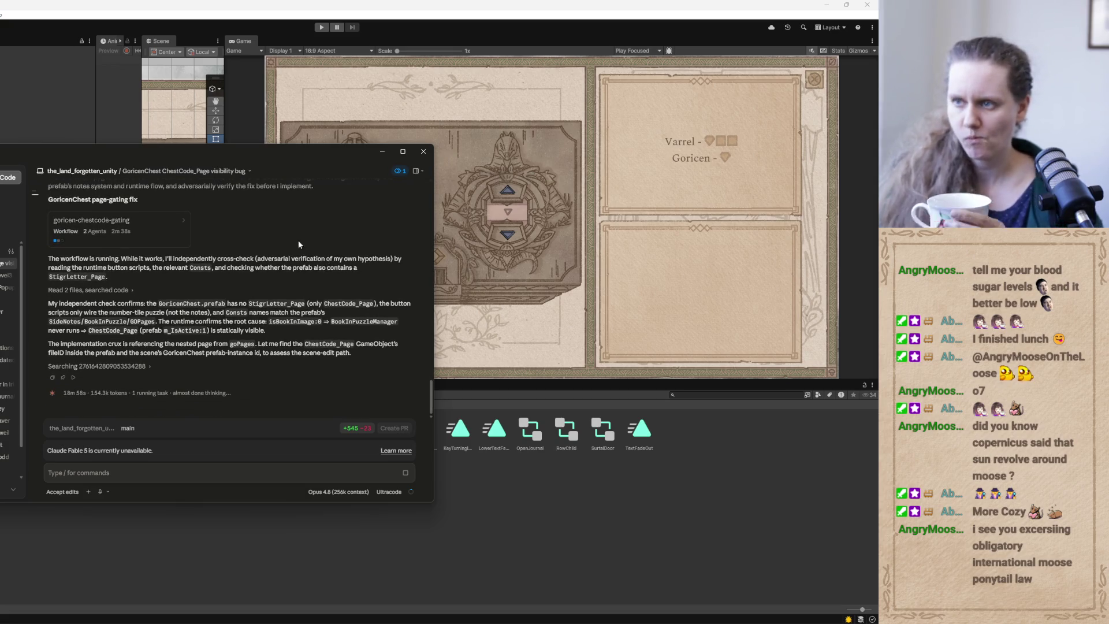
left_click(381, 152)
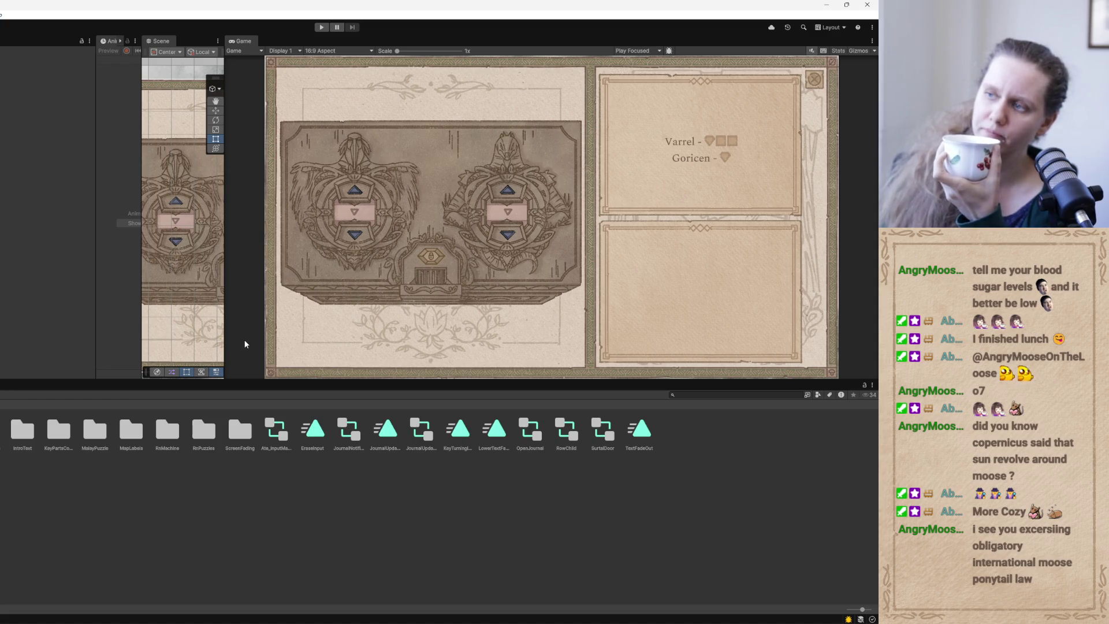
left_click(369, 613)
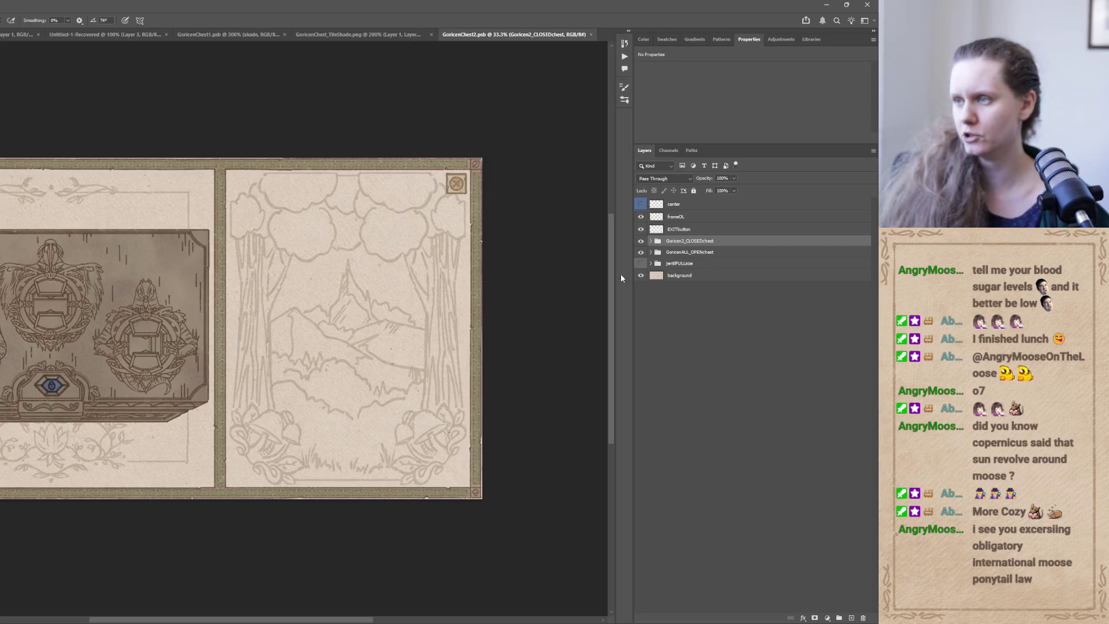
Isolate Goricen2_CLOSEDchest and show only its Goricen2_Chest layer, hiding arrow, unlock and clayWheel.
left_click(640, 240)
left_click(641, 241)
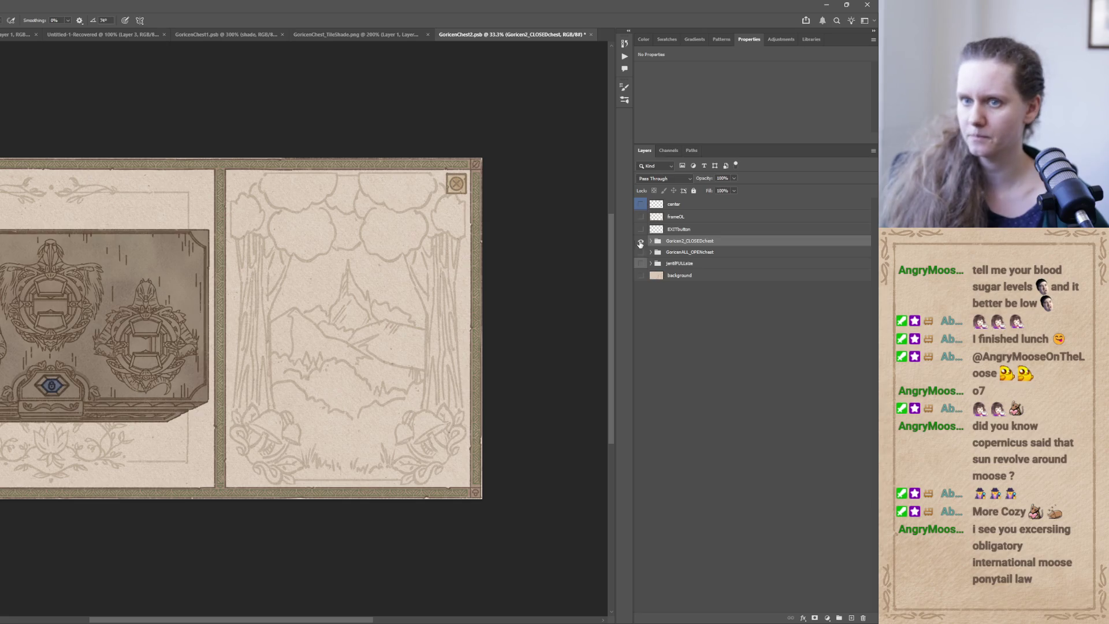
left_click(641, 242, "alt")
left_click(651, 241)
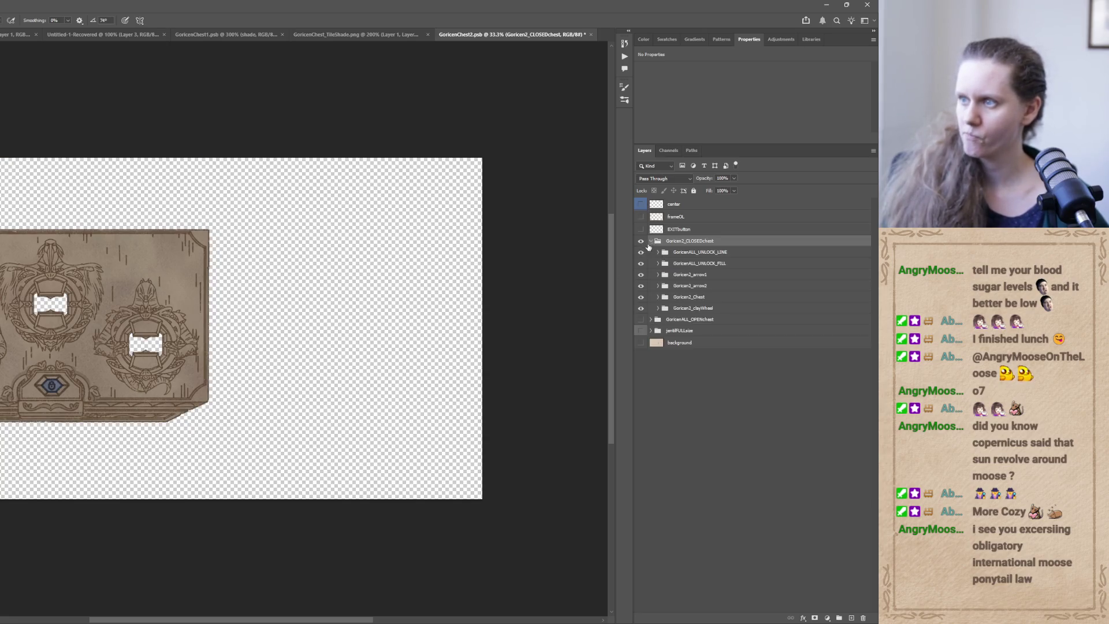
left_click(640, 297)
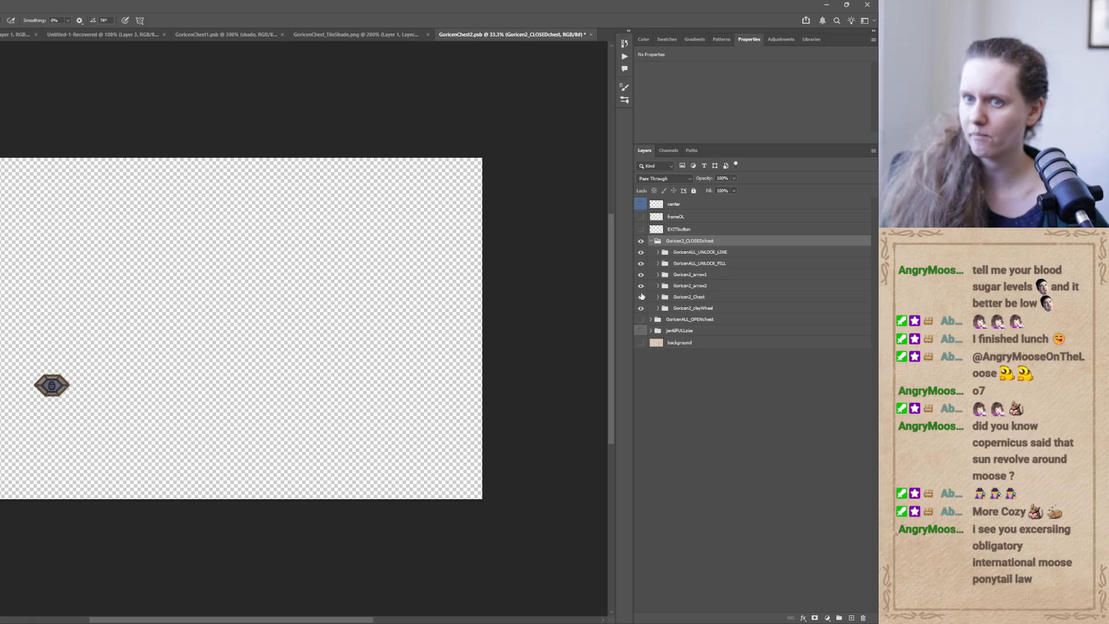
left_click(641, 297)
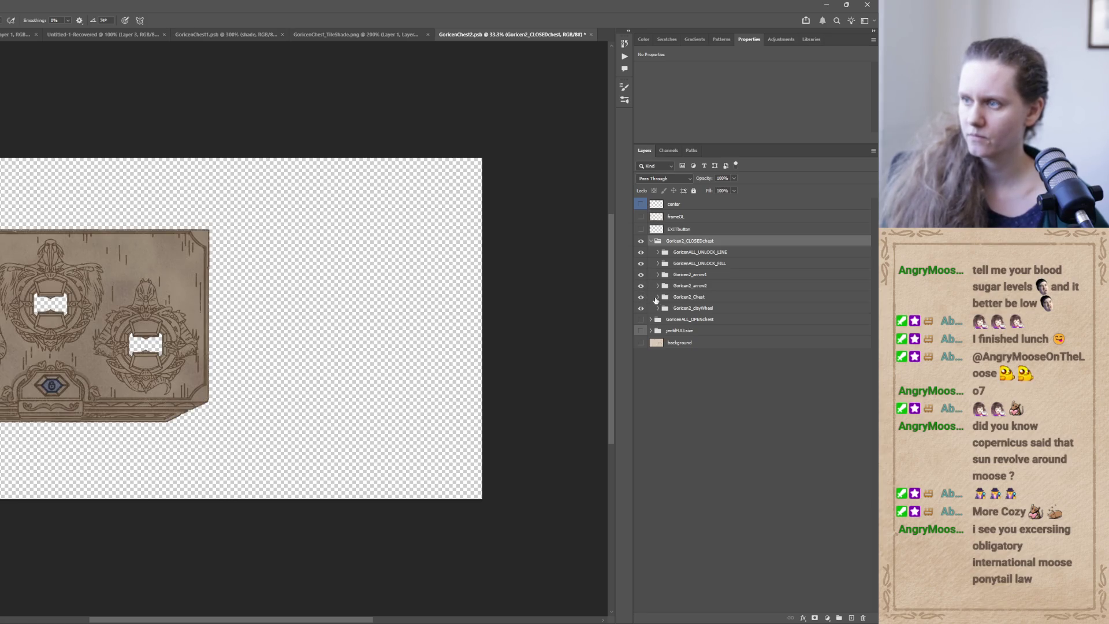
left_click(640, 298)
left_click(641, 298)
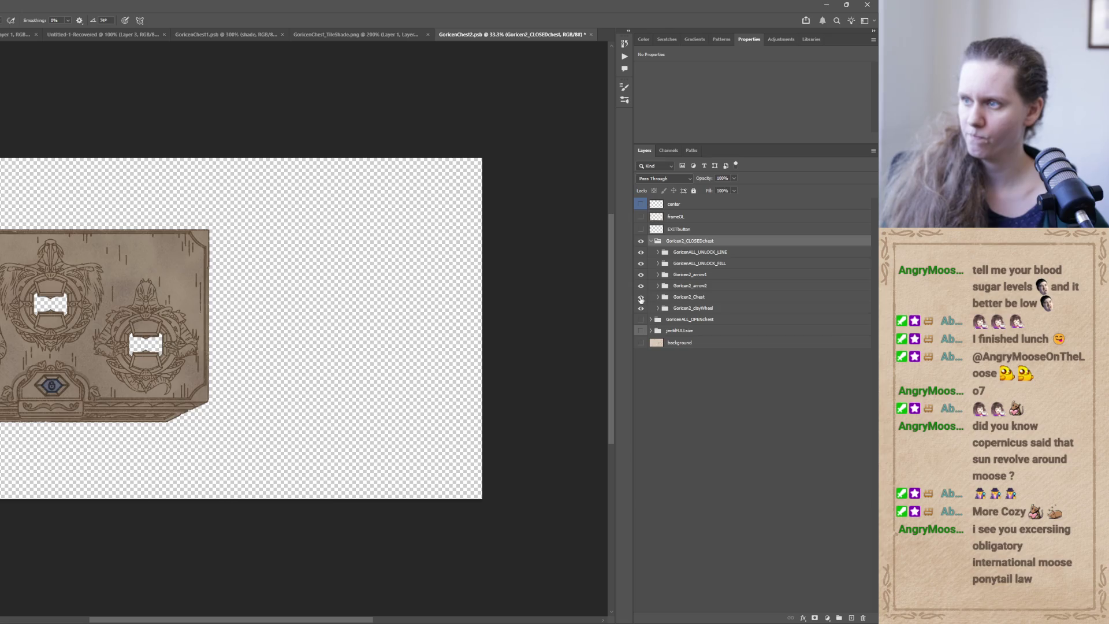
left_click(641, 298, "alt")
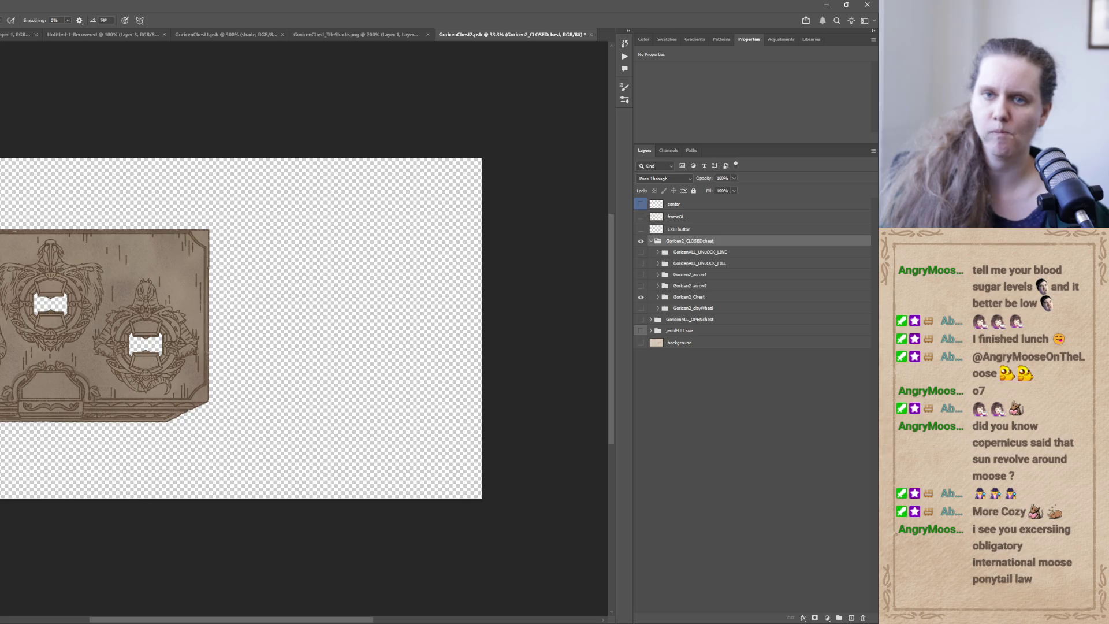
Crop the GoricenChest2 canvas tightly to the chest artwork's top, bottom, left and right edges.
key("c")
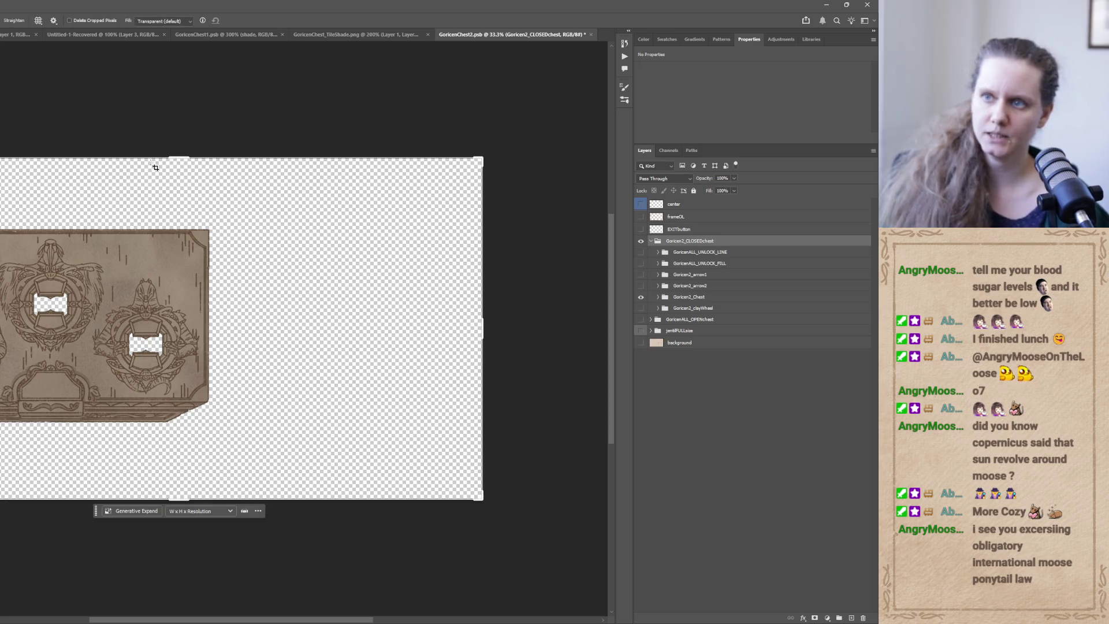
left_click_drag(179, 155, 179, 194)
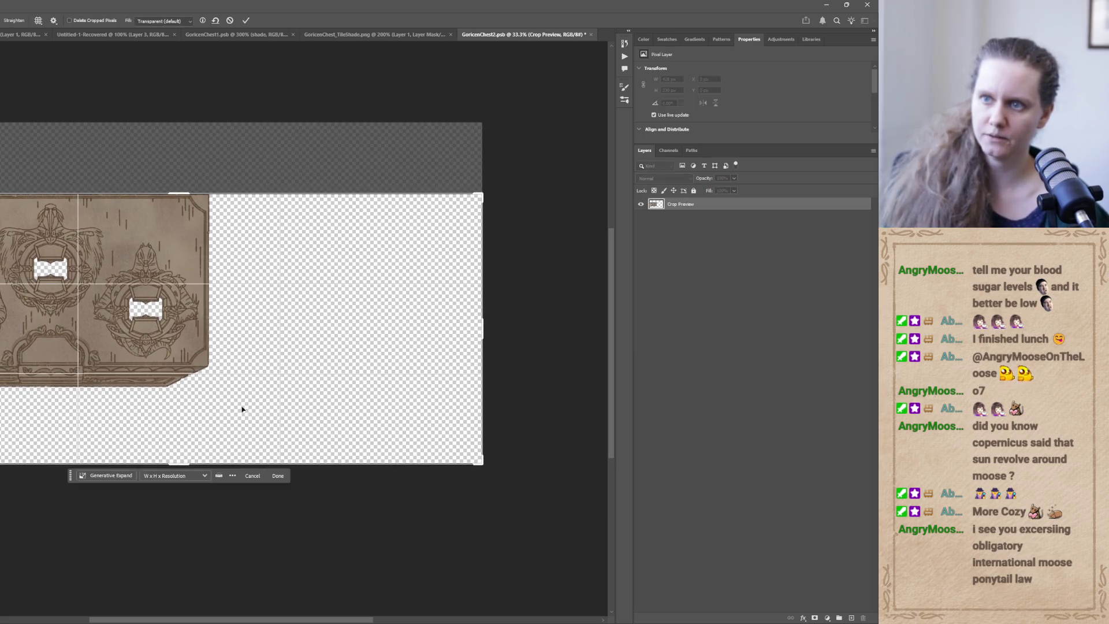
left_click_drag(180, 465, 192, 427)
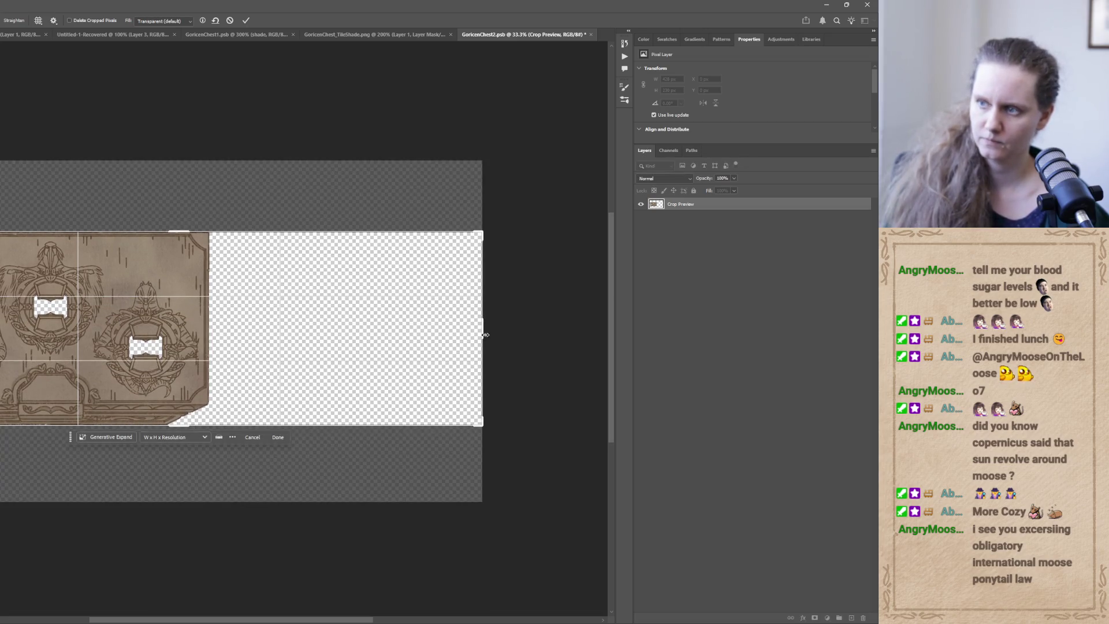
left_click_drag(483, 330, 347, 324)
left_click_drag(13, 327, 22, 326)
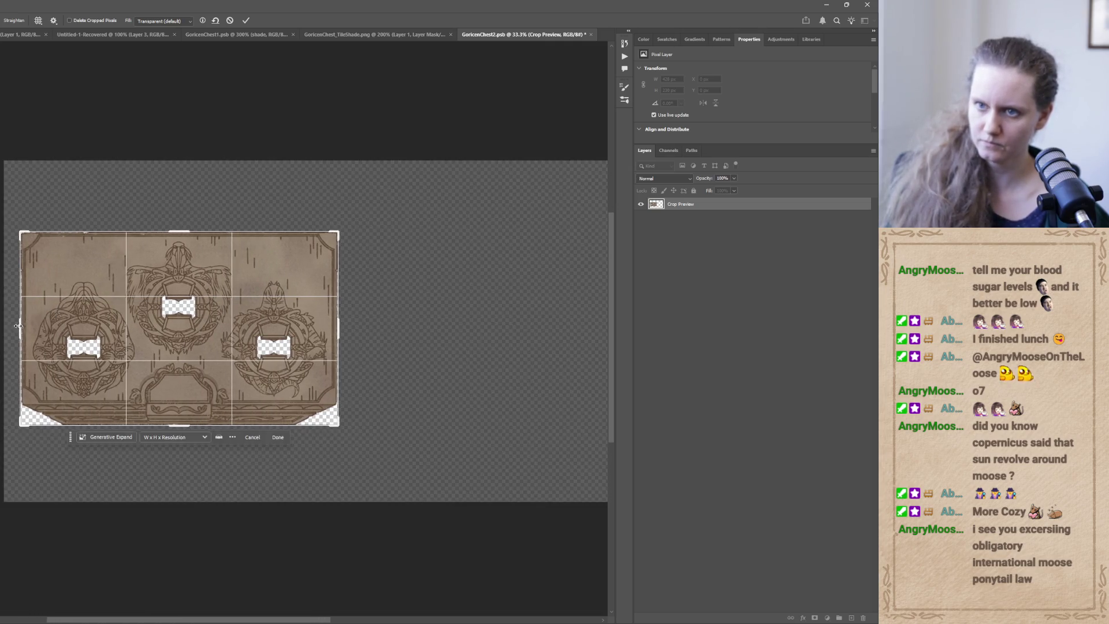
key("Return")
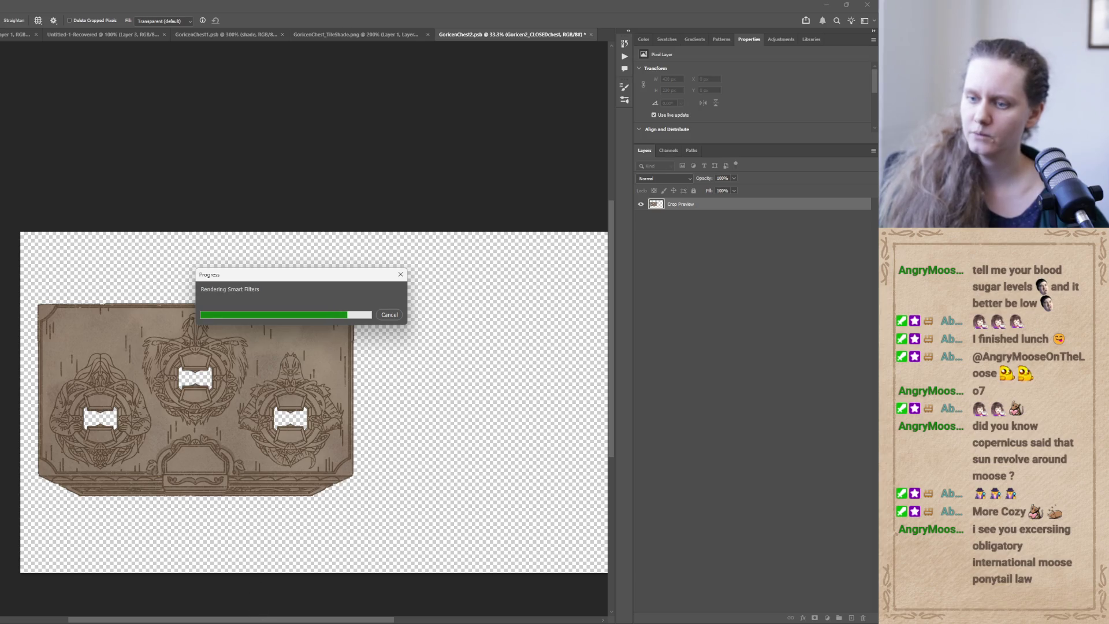
Back in Unity, search the Project panel for 'goricen'.
key("alt+Tab")
left_click(682, 395)
type("g")
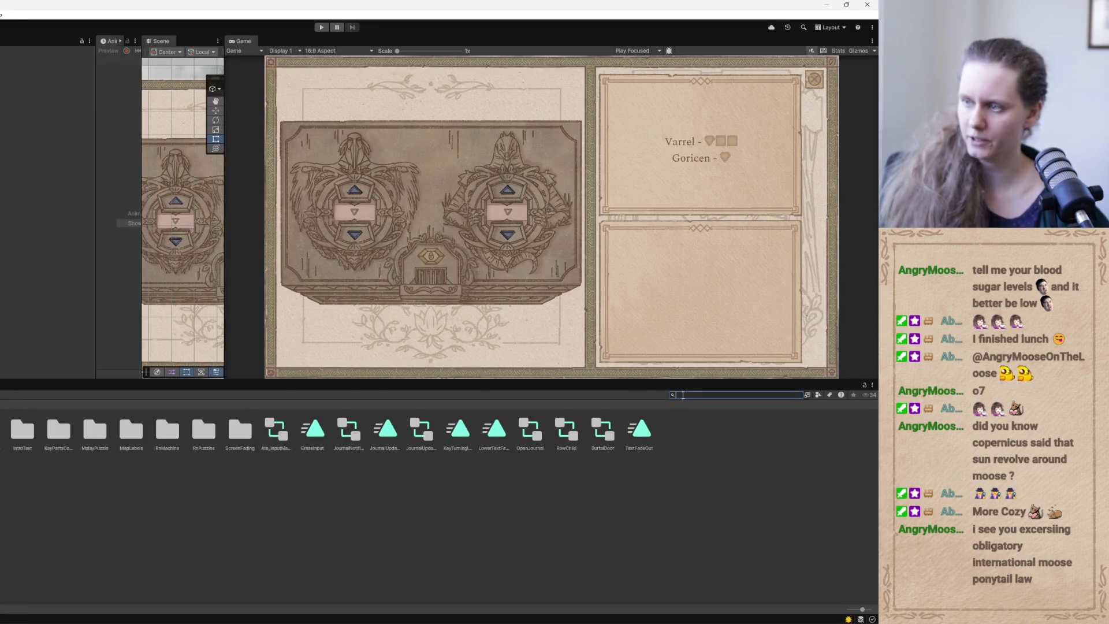
type("oricen")
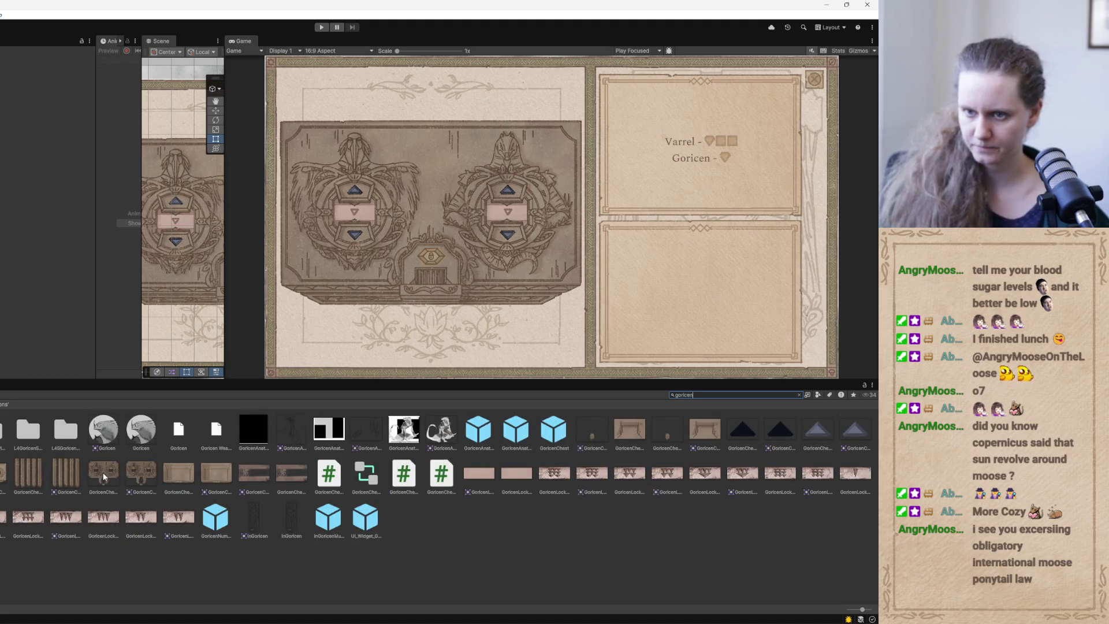
Clear the search, expand GoricenChest_FG in the Chest folder, and preview GoricenChest_FG.png.
left_click(740, 436)
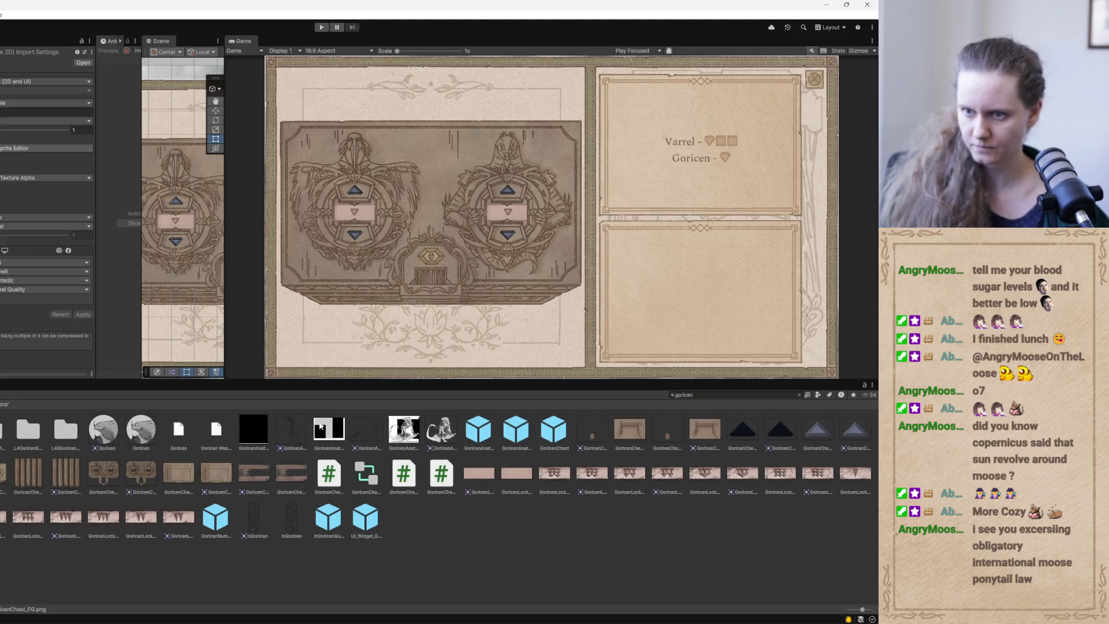
left_click(799, 395)
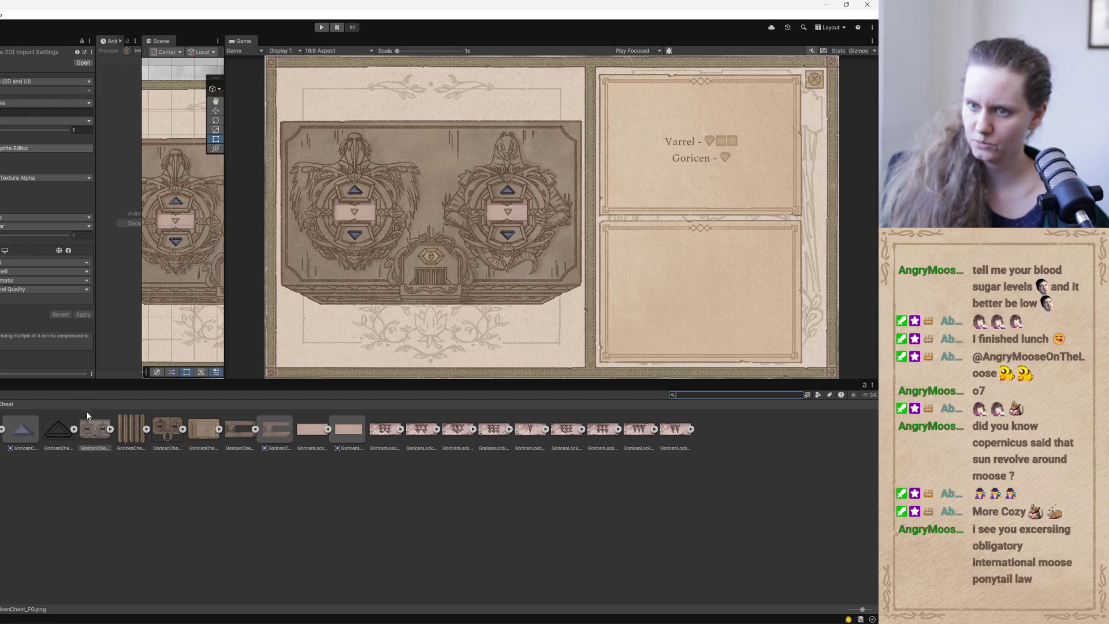
left_click(91, 430)
left_click(109, 429)
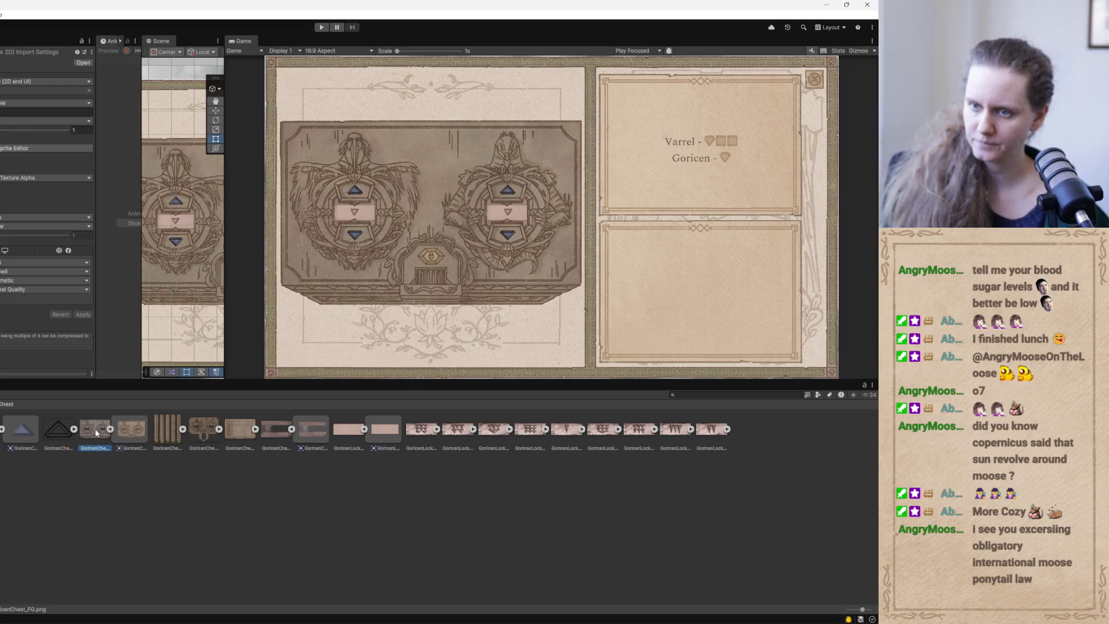
double_click(96, 430)
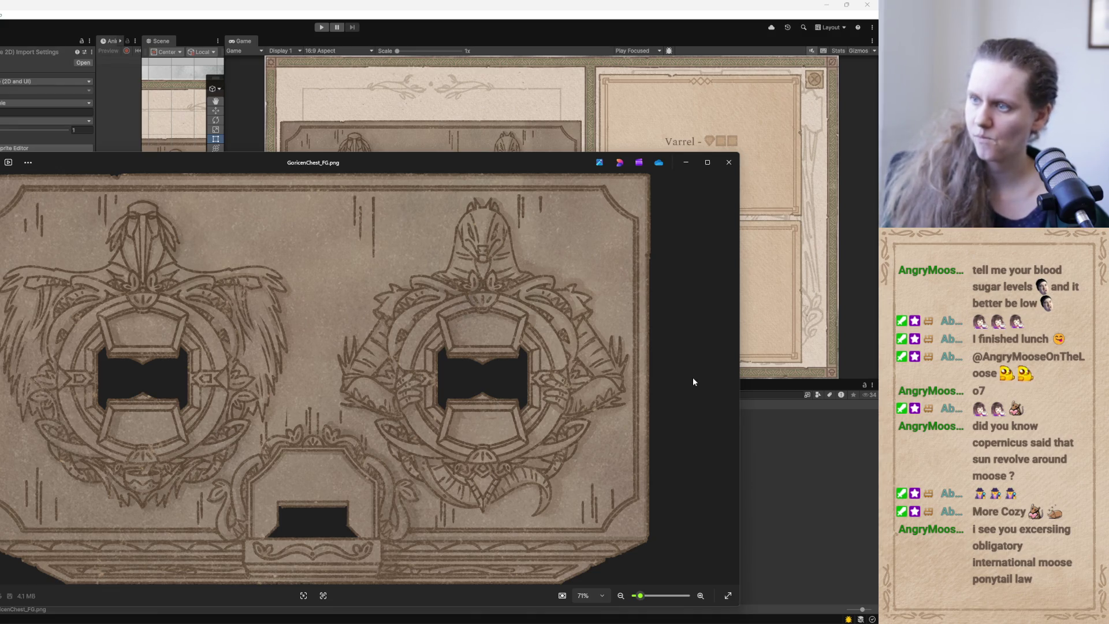
left_click(828, 498)
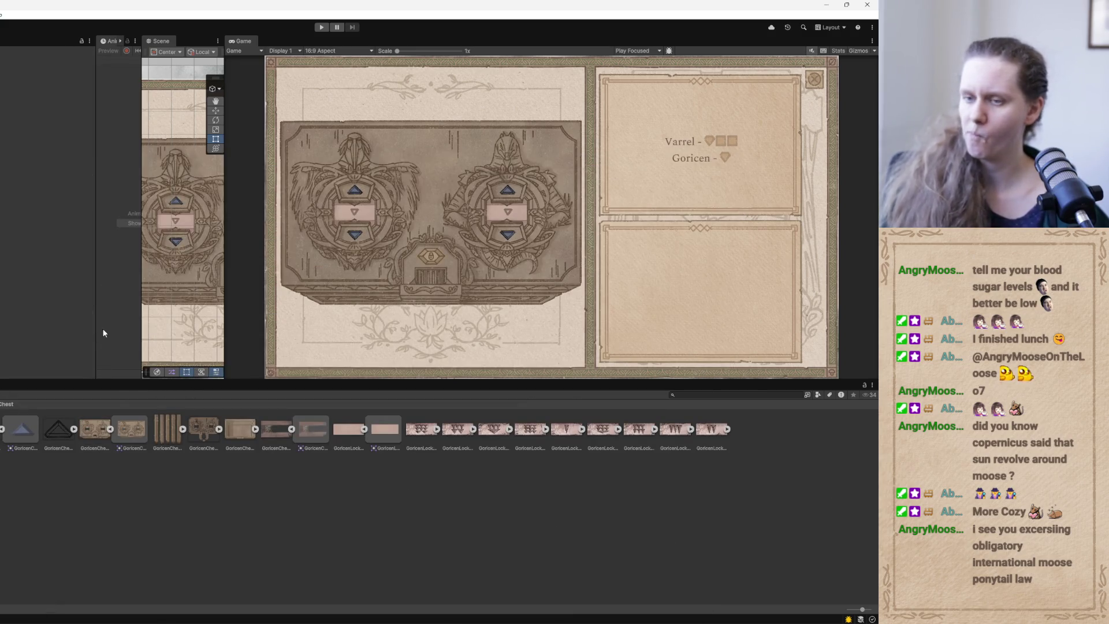
double_click(132, 428)
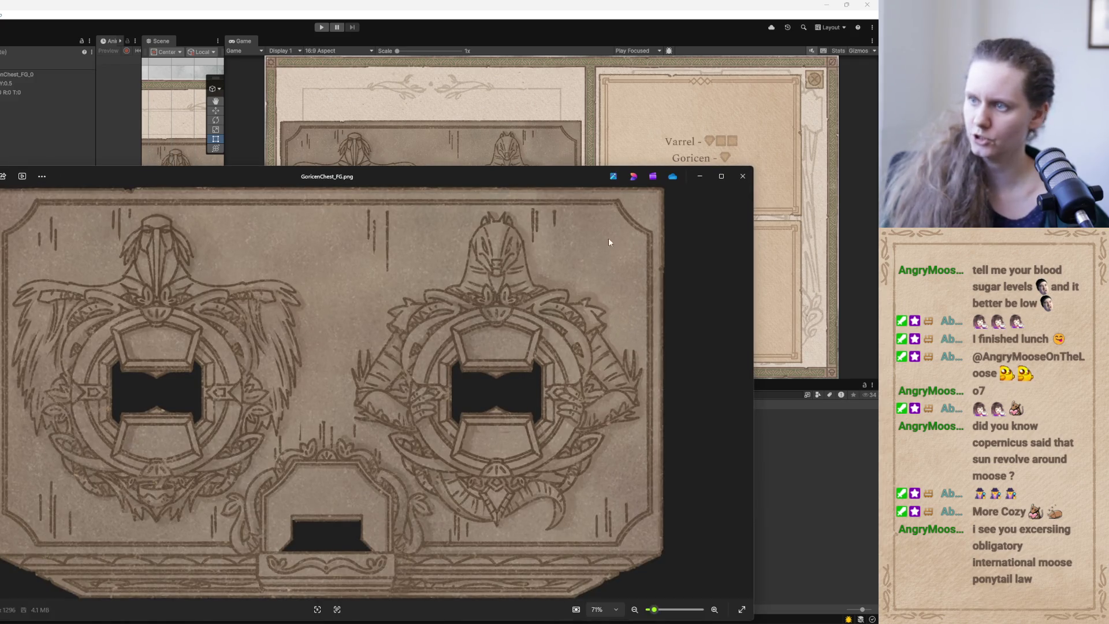
left_click(743, 176)
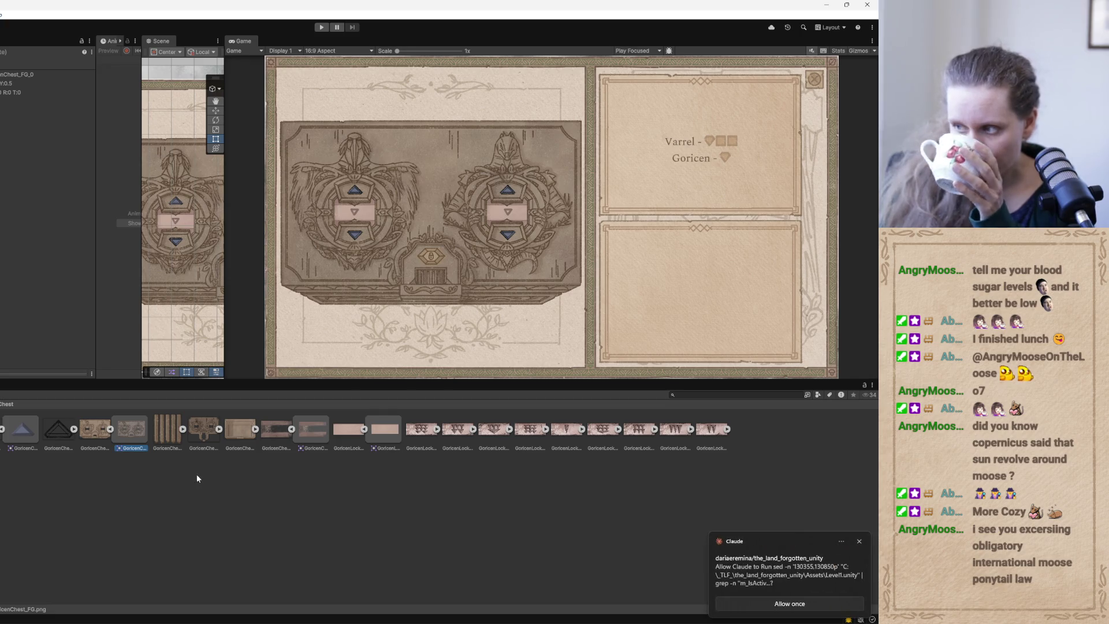
Allow Claude's pending scene-file search once, then minimize the Claude window.
left_click(761, 570)
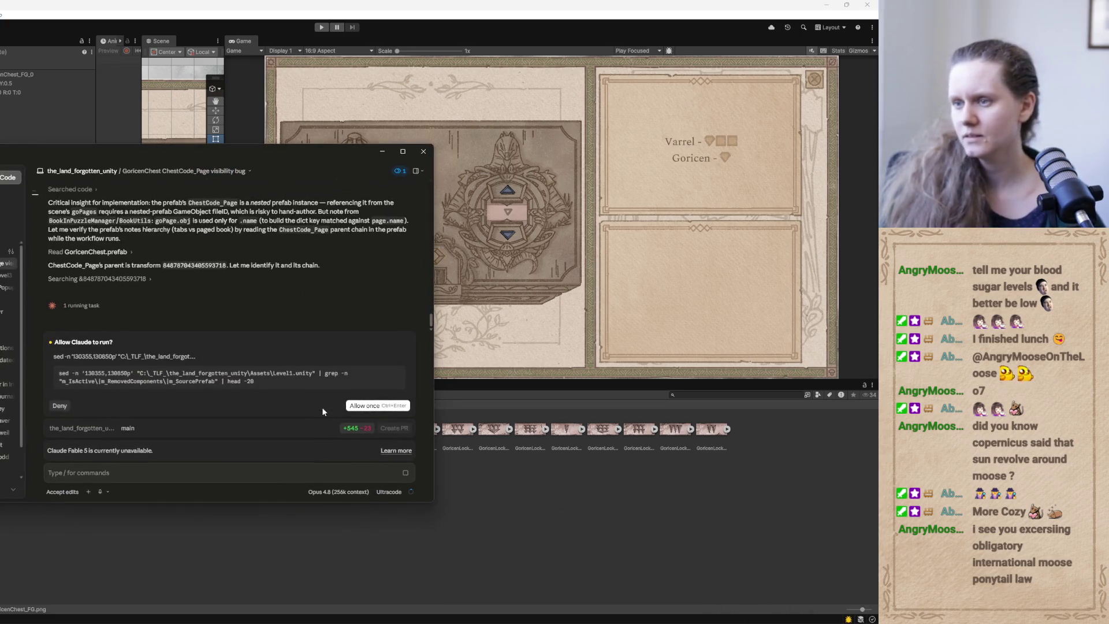
left_click(378, 405)
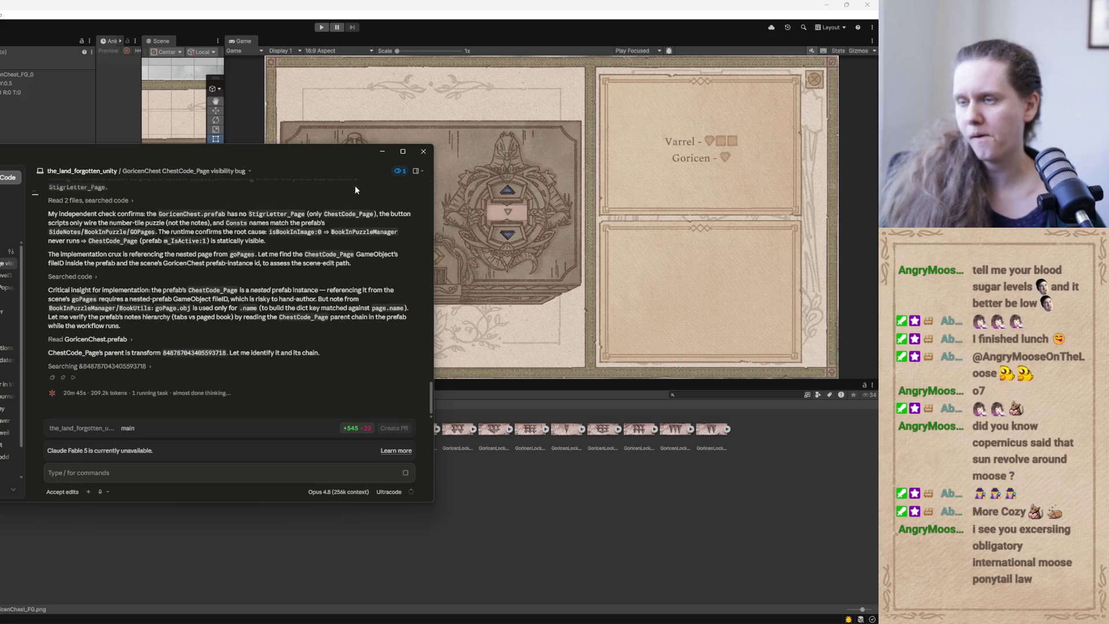
left_click(383, 152)
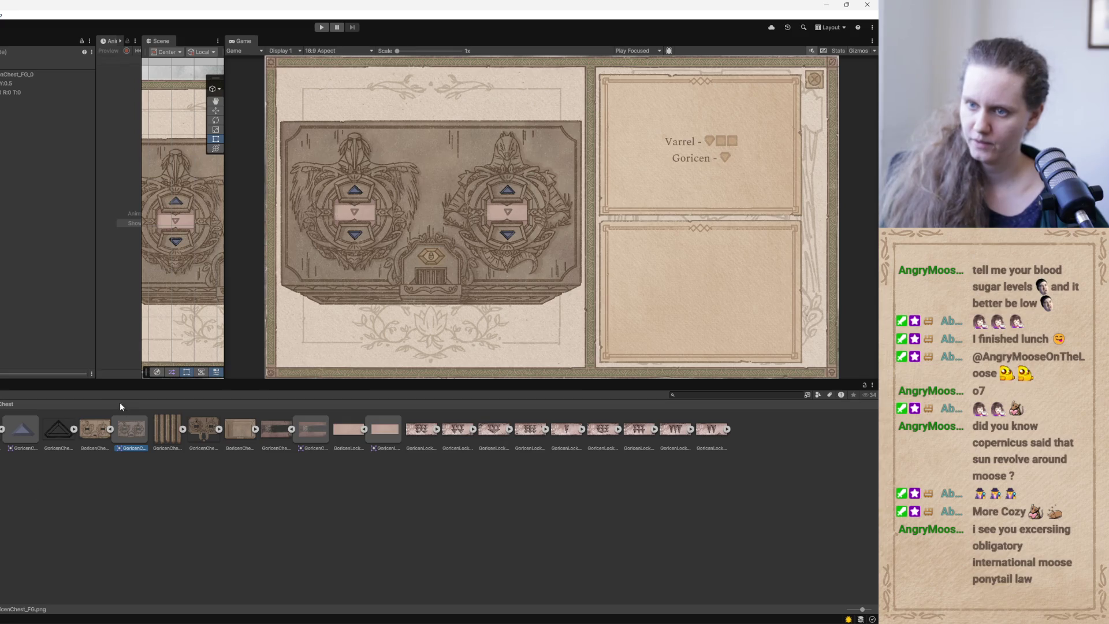
Preview the GoricenChest_FG.png sprite in the image viewer, then go back to GoricenChest2.psb in Photoshop.
left_click(99, 432)
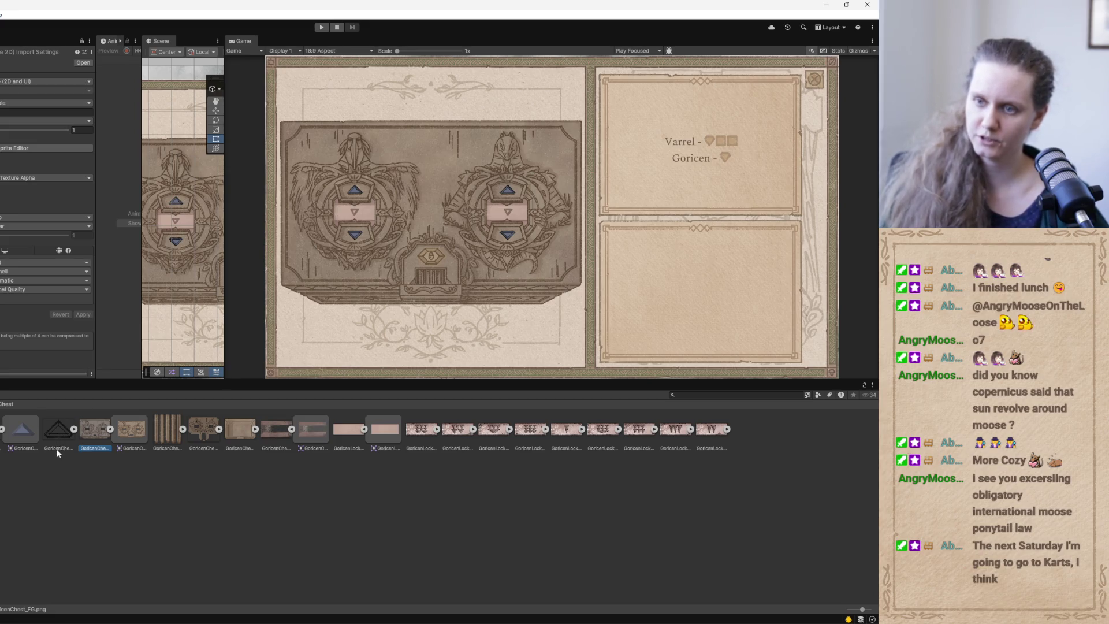
double_click(90, 434)
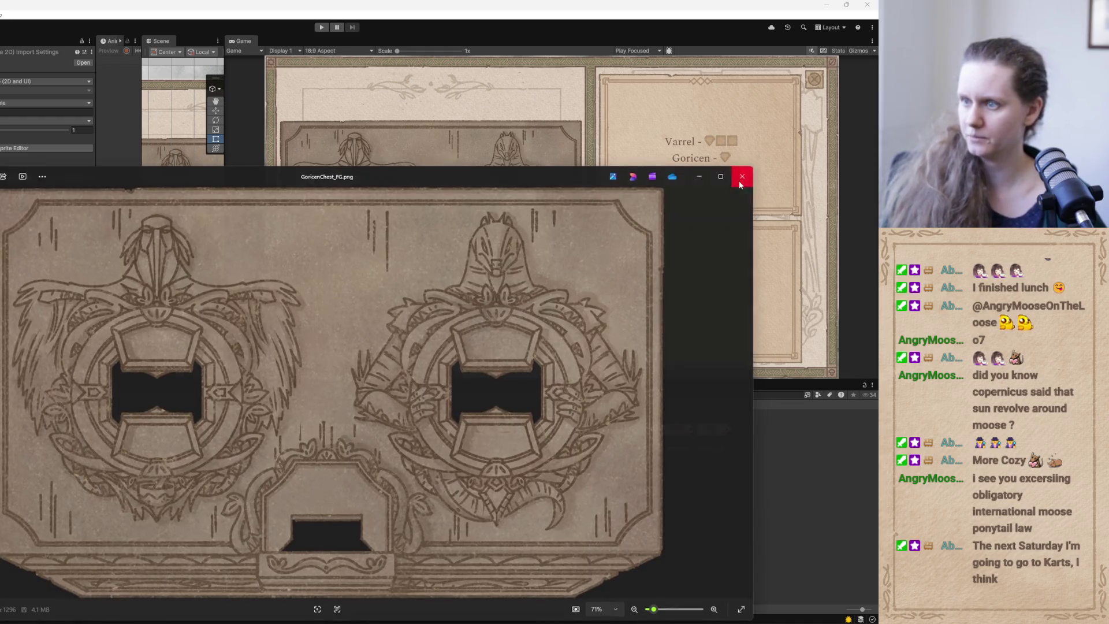
left_click(743, 176)
left_click(342, 619)
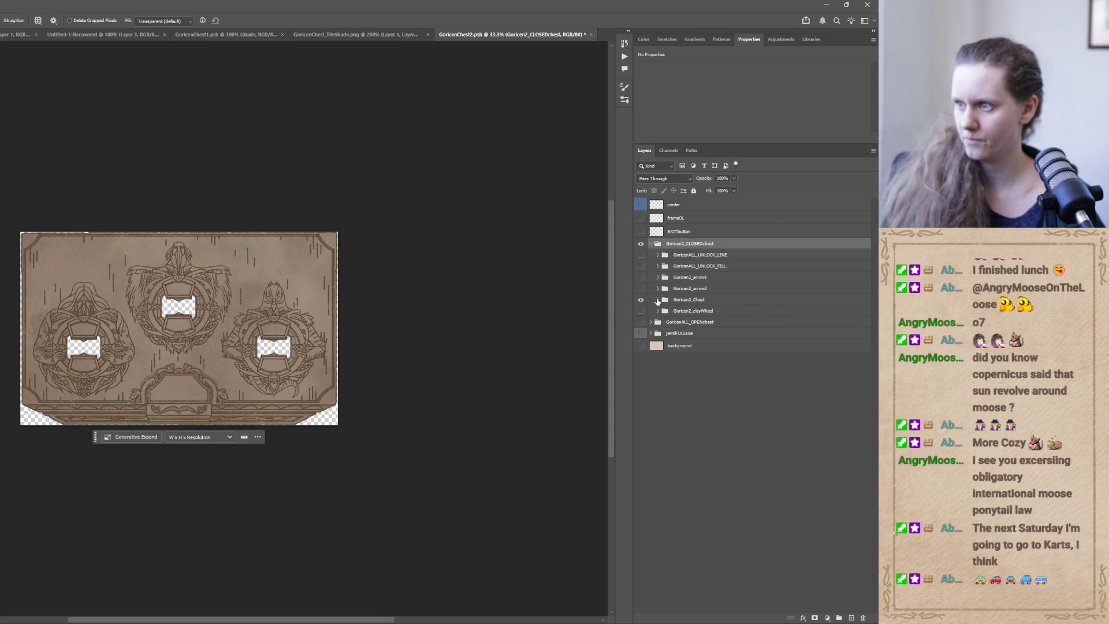
Expand the Goricen2_Chest group and flick the COLORtexture and Goricen2_Chest_FILL layers off and on to compare.
left_click(658, 300)
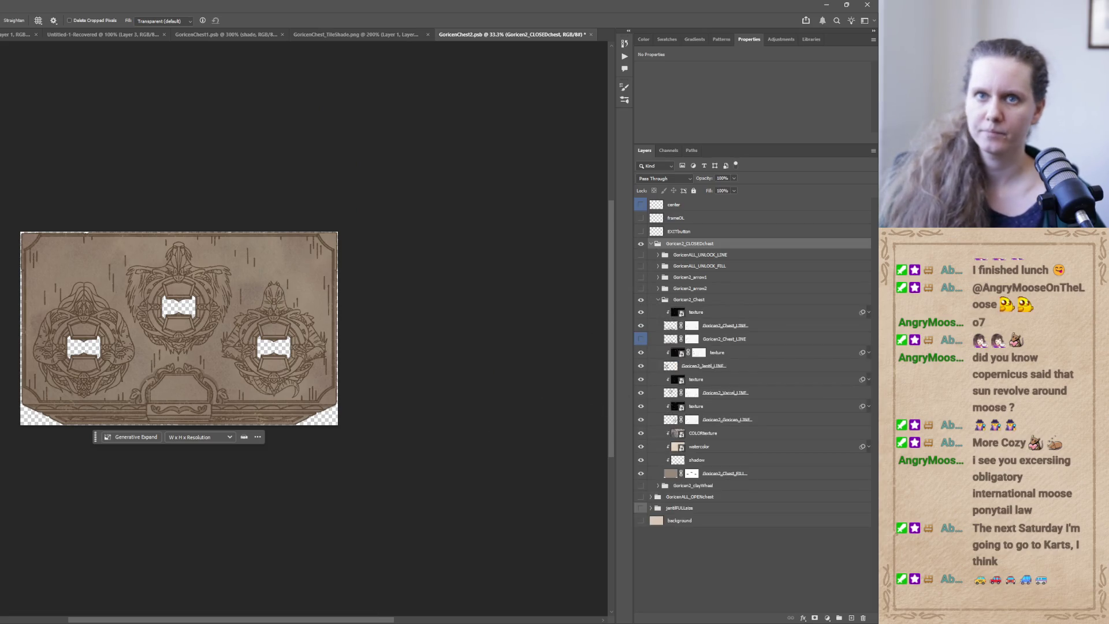
key("v")
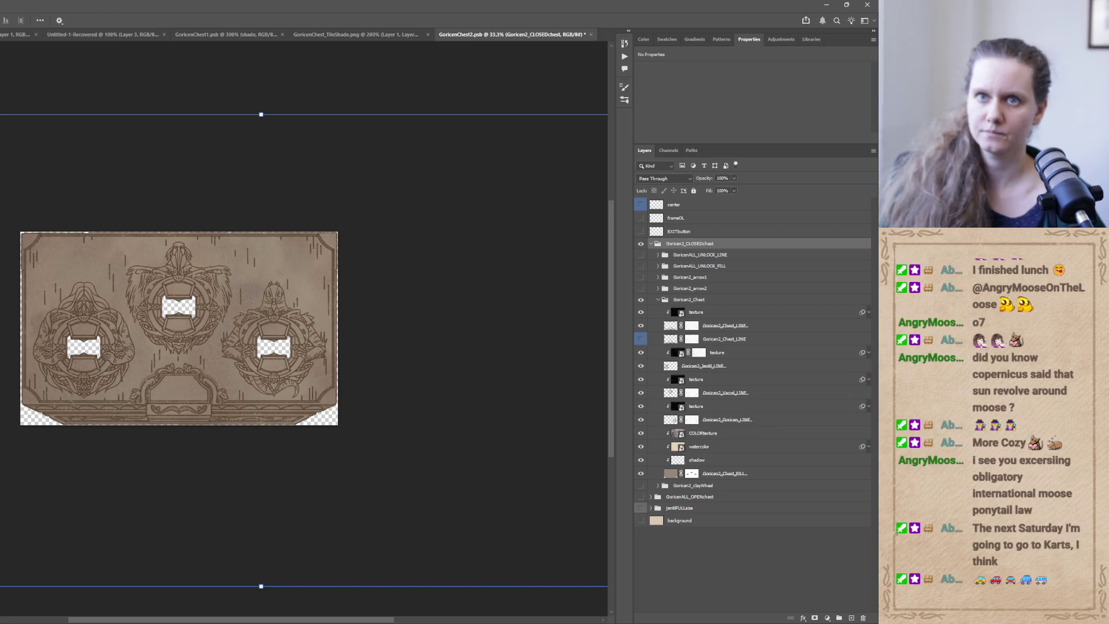
left_click(127, 305)
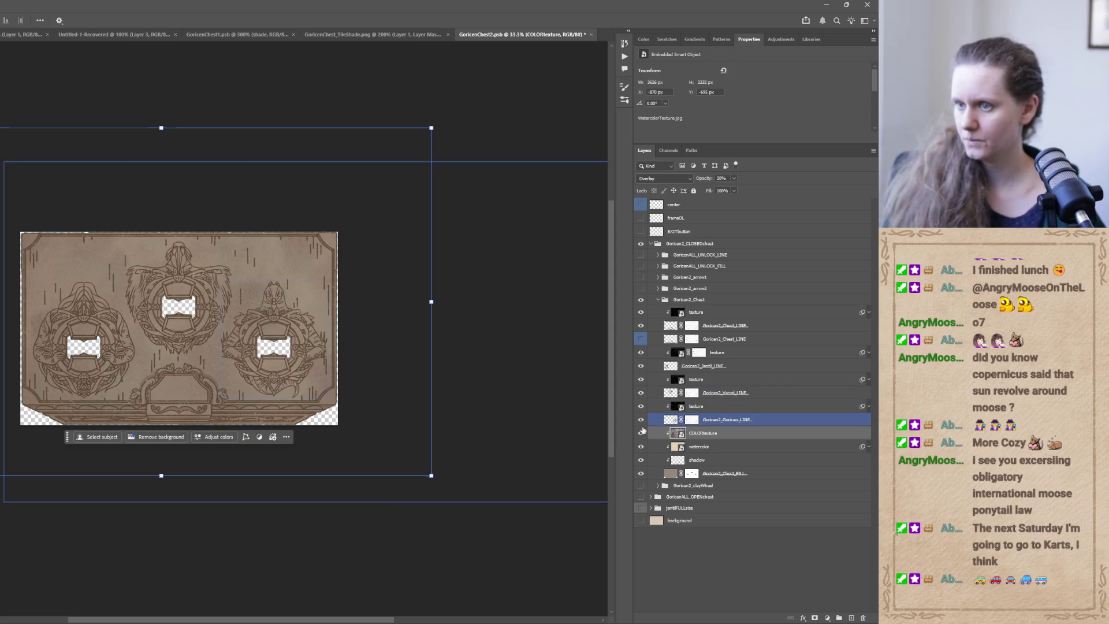
left_click(640, 433)
left_click(640, 433)
left_click(641, 473)
left_click(640, 473)
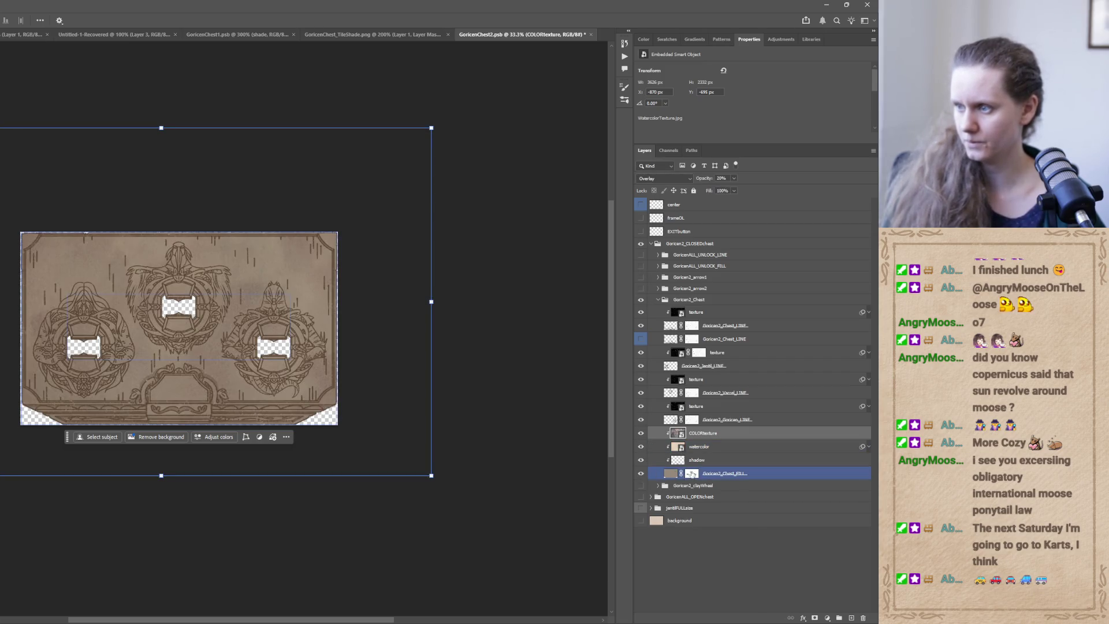
left_click(692, 474)
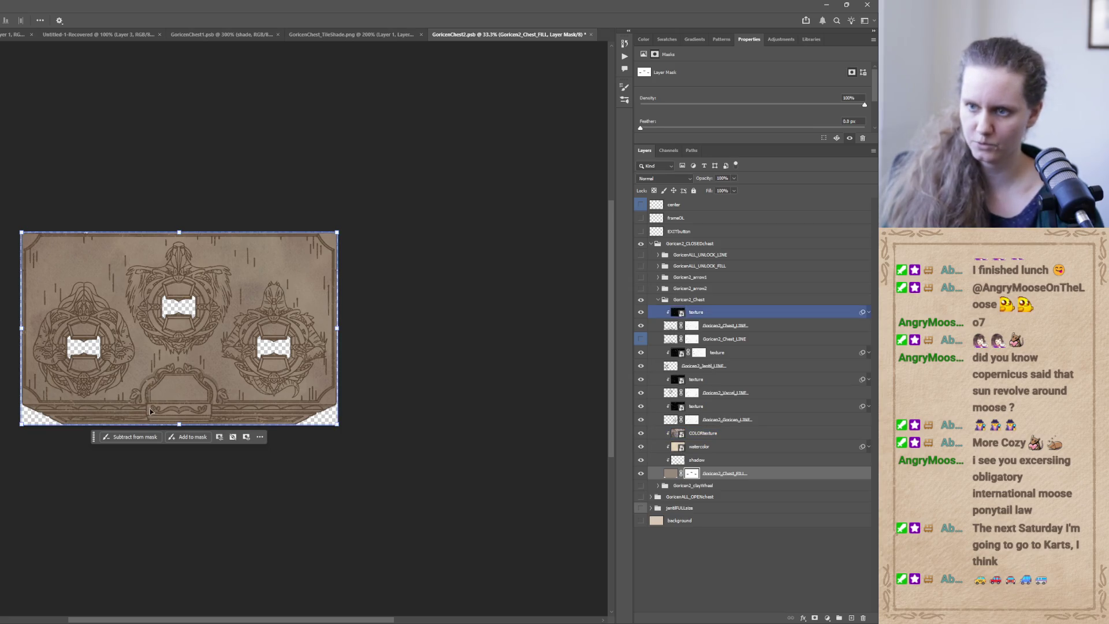
Zoom in on the chest artwork, then bring the Unity editor back to the front.
key("ctrl+plus")
key("ctrl+plus")
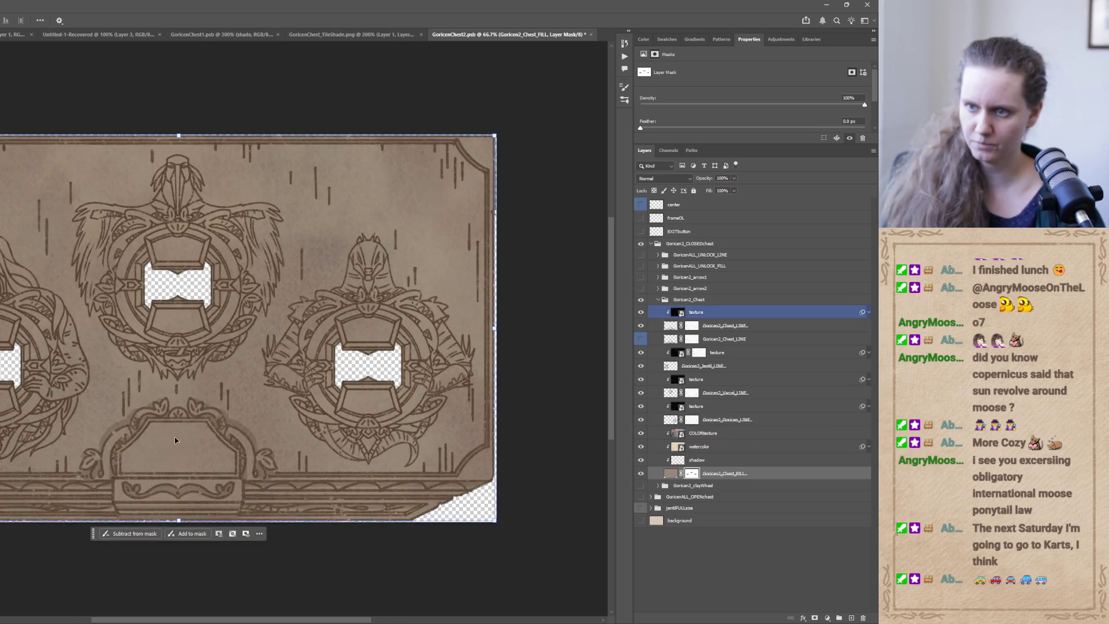
scroll(173, 399, "up", 2)
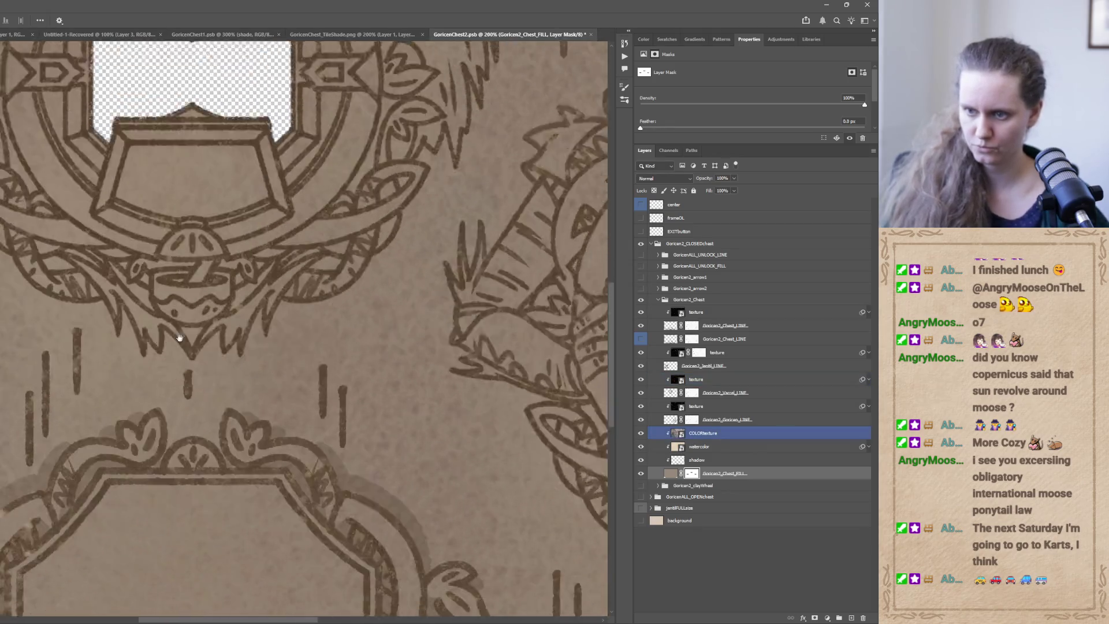
scroll(180, 338, "down", 5)
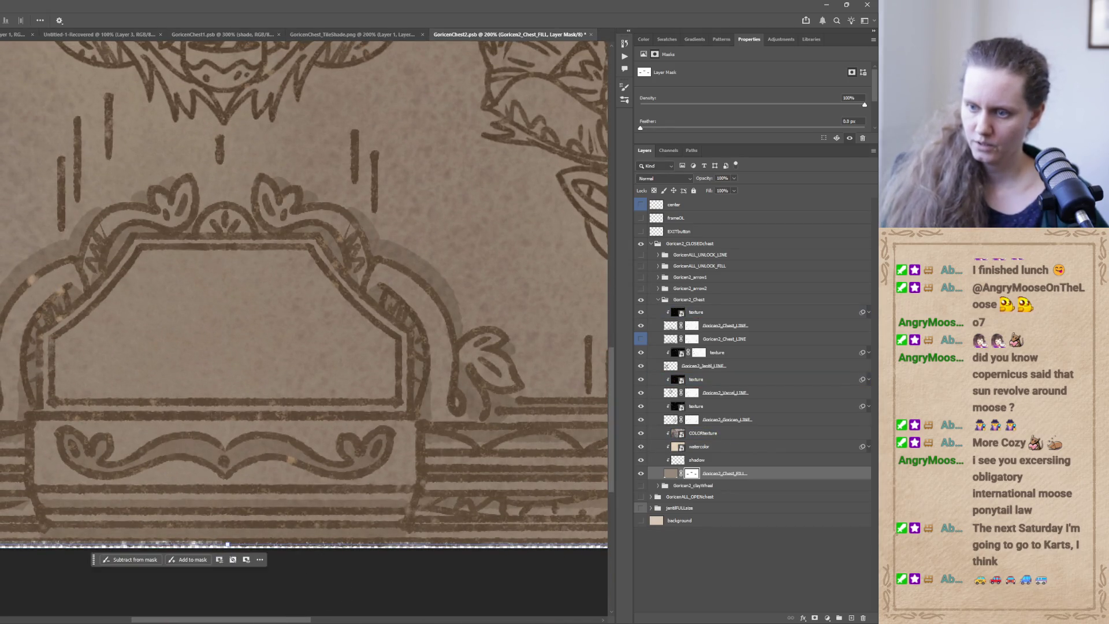
left_click(268, 601)
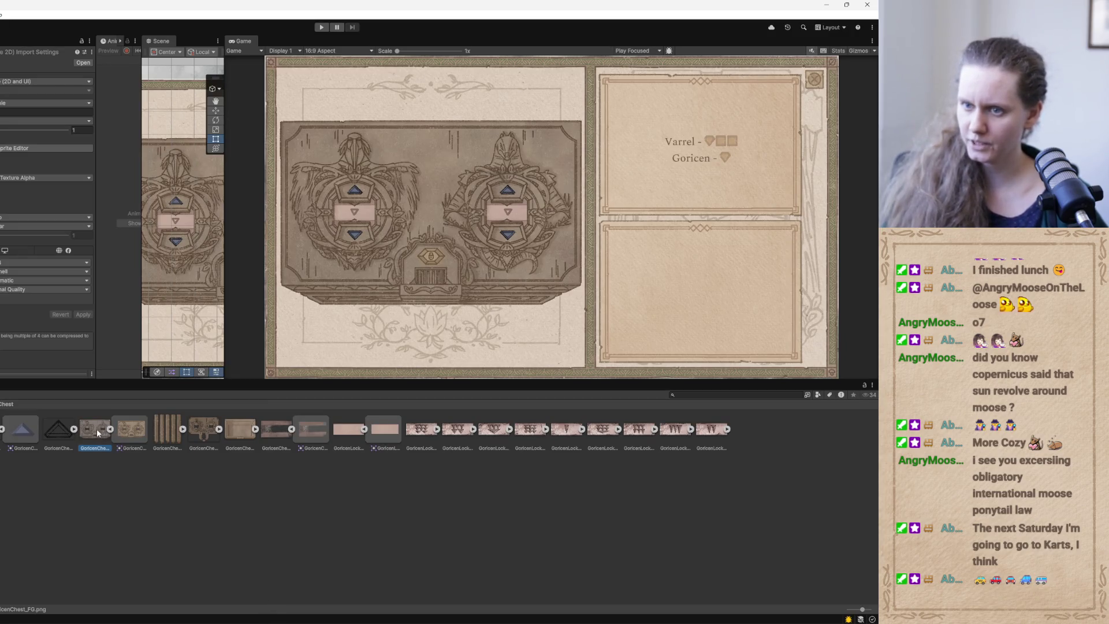
Look at GoricenChest_FG.png in the Photos viewer, then return to the layered chest artwork in Photoshop.
double_click(96, 429)
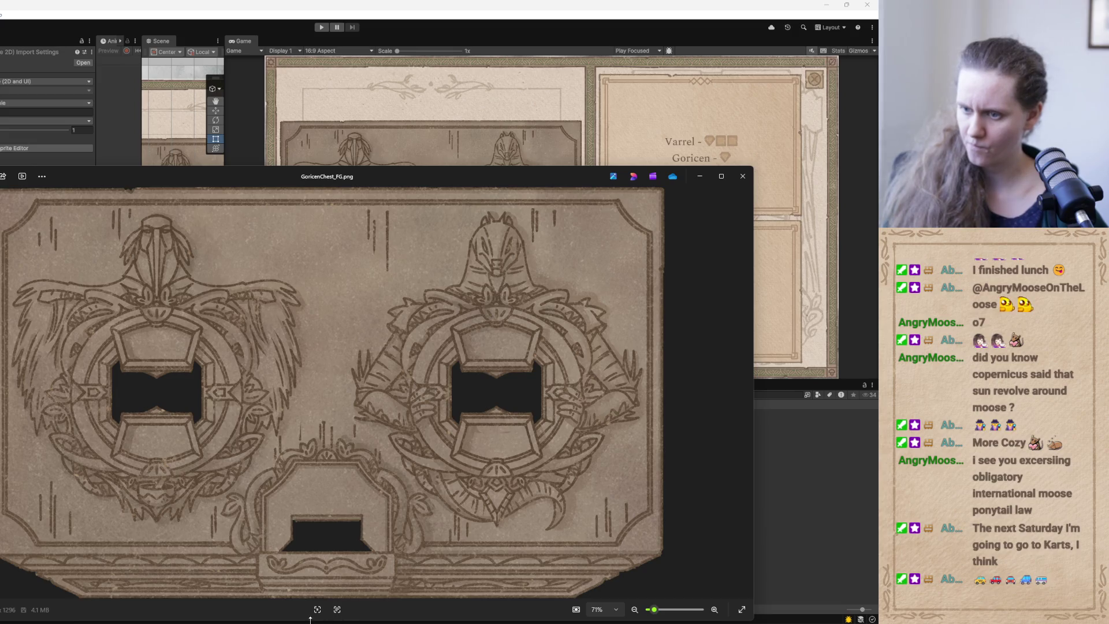
key("Escape")
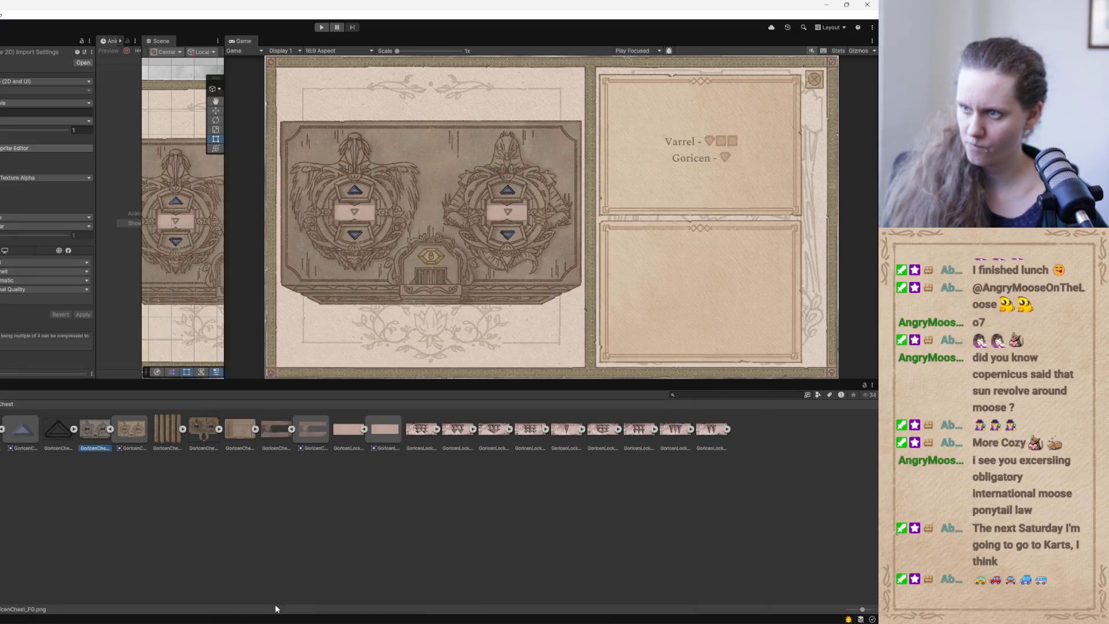
left_click(381, 608)
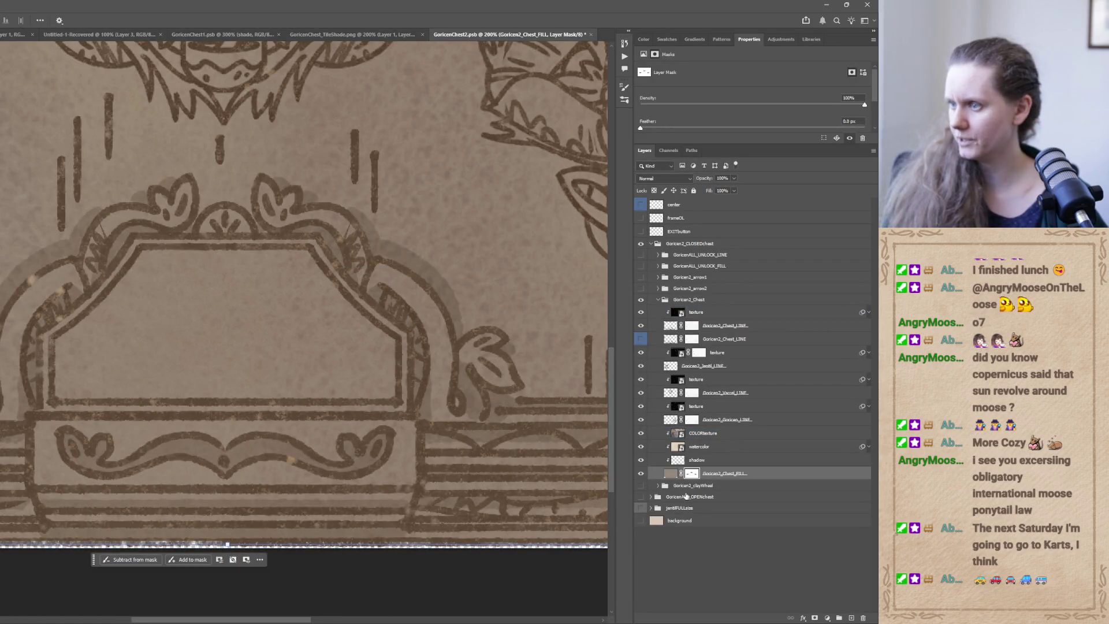
Swap visibility between the Goricen2_Chest_LINE layers, leaving the textured upper chest line layer showing.
left_click(656, 365)
left_click(640, 340)
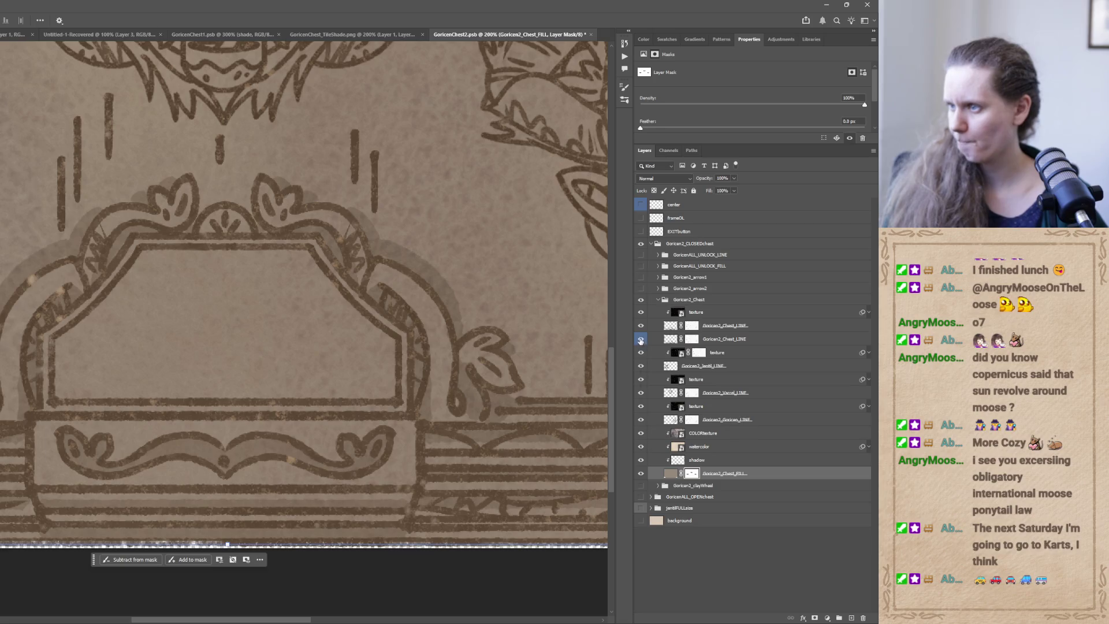
left_click(640, 340)
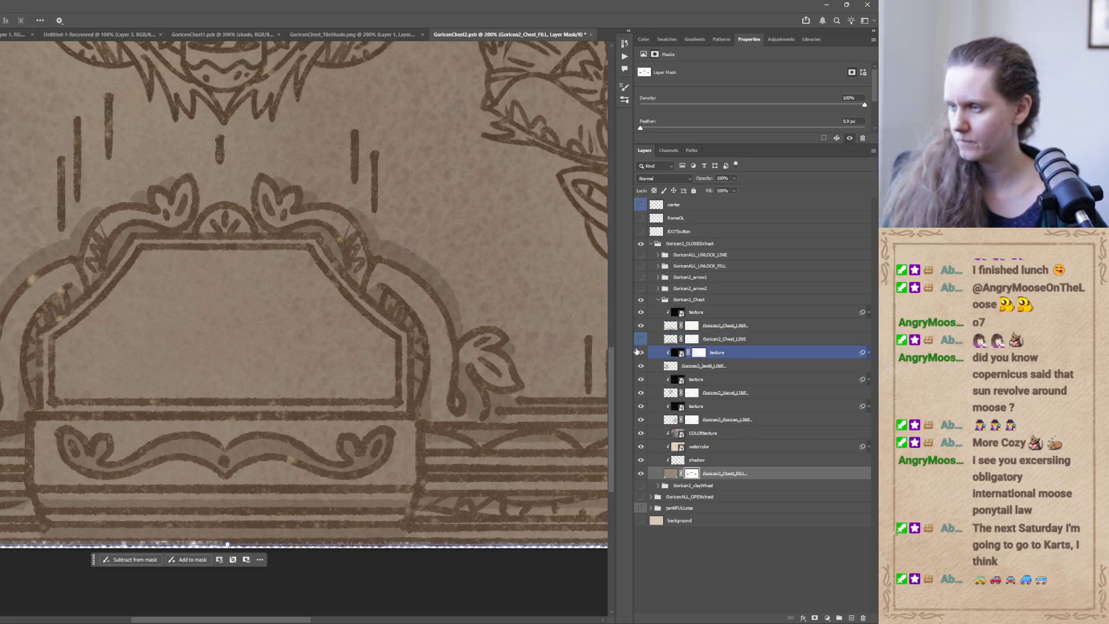
left_click(642, 326)
left_click(640, 325)
left_click(641, 325)
left_click(641, 326)
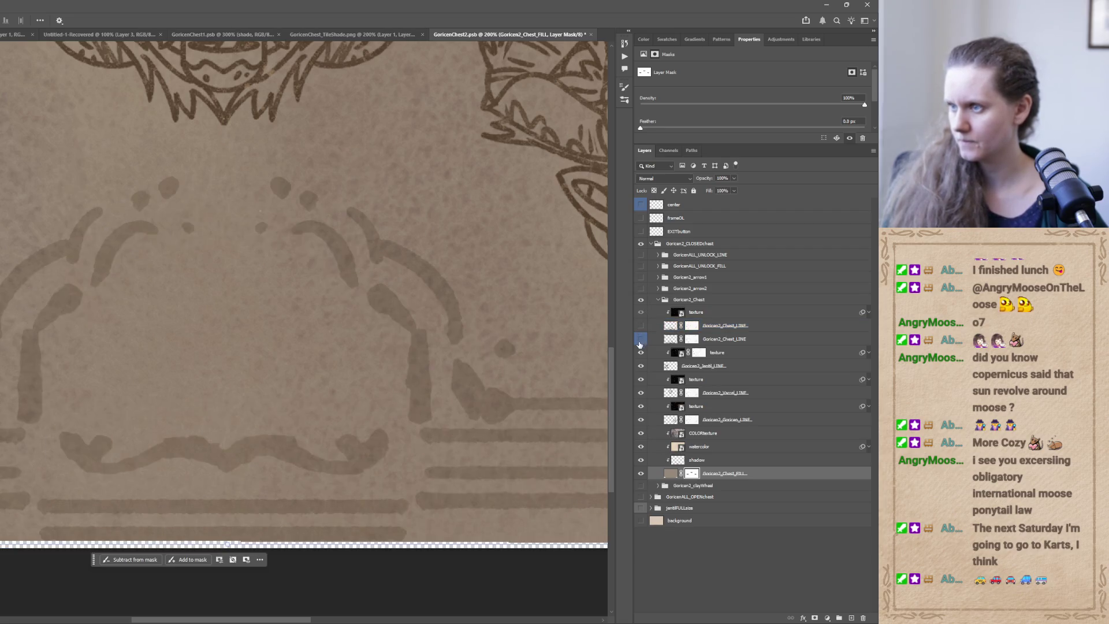
left_click(640, 339)
left_click(640, 339)
left_click(641, 325)
left_click(696, 312)
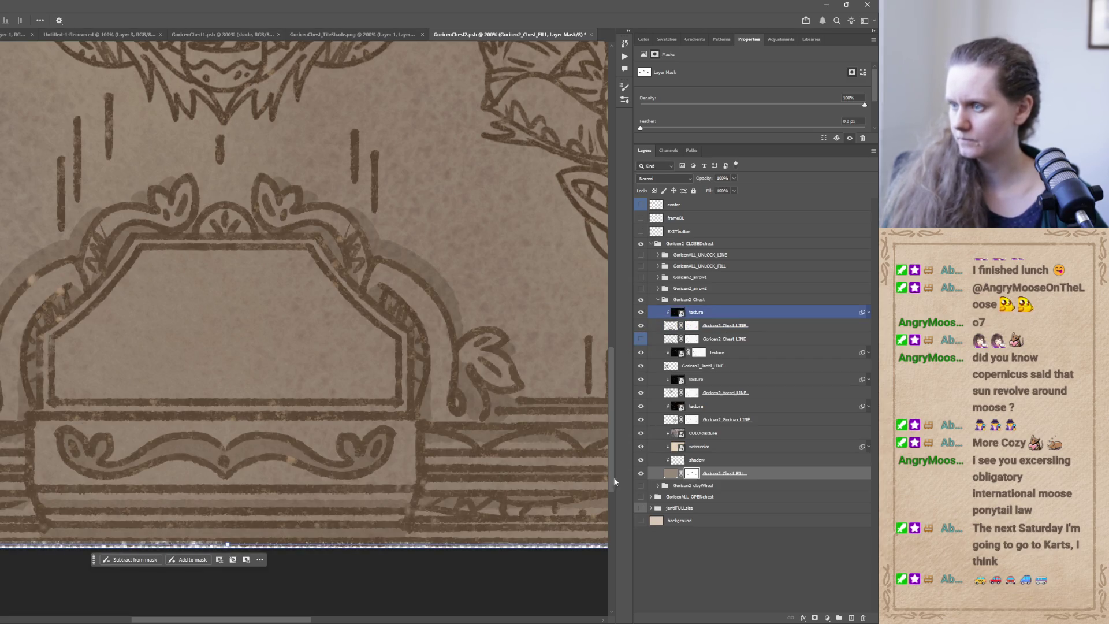
Show the Goricen2_clayWheel group, check Goricen2_arrow2, and compare the blue unlock fill with the lock line art.
left_click(639, 486)
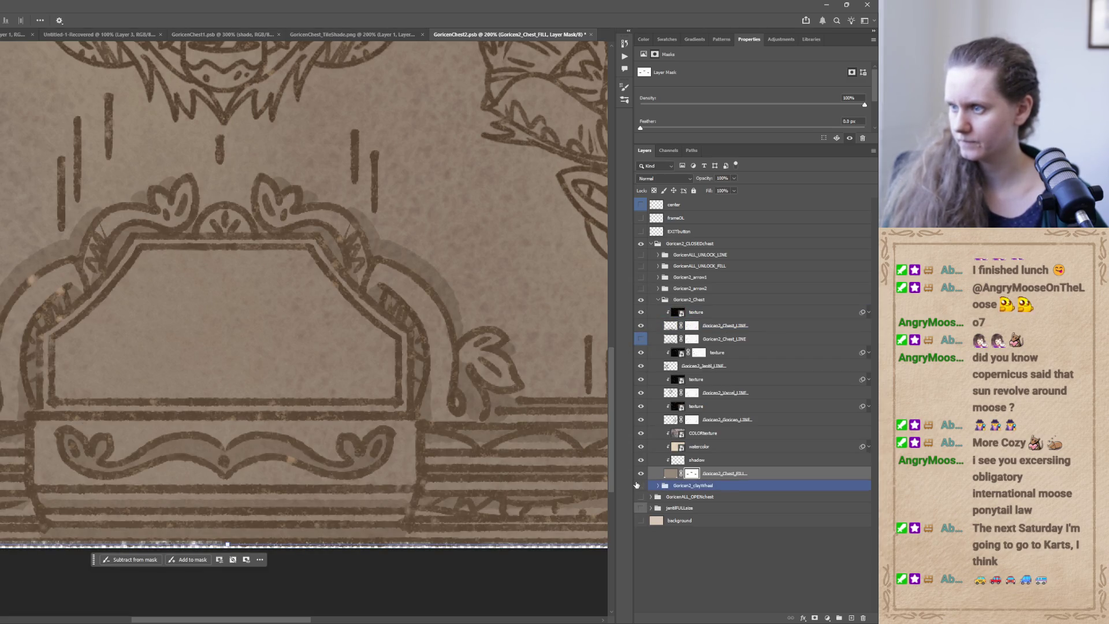
left_click(640, 289)
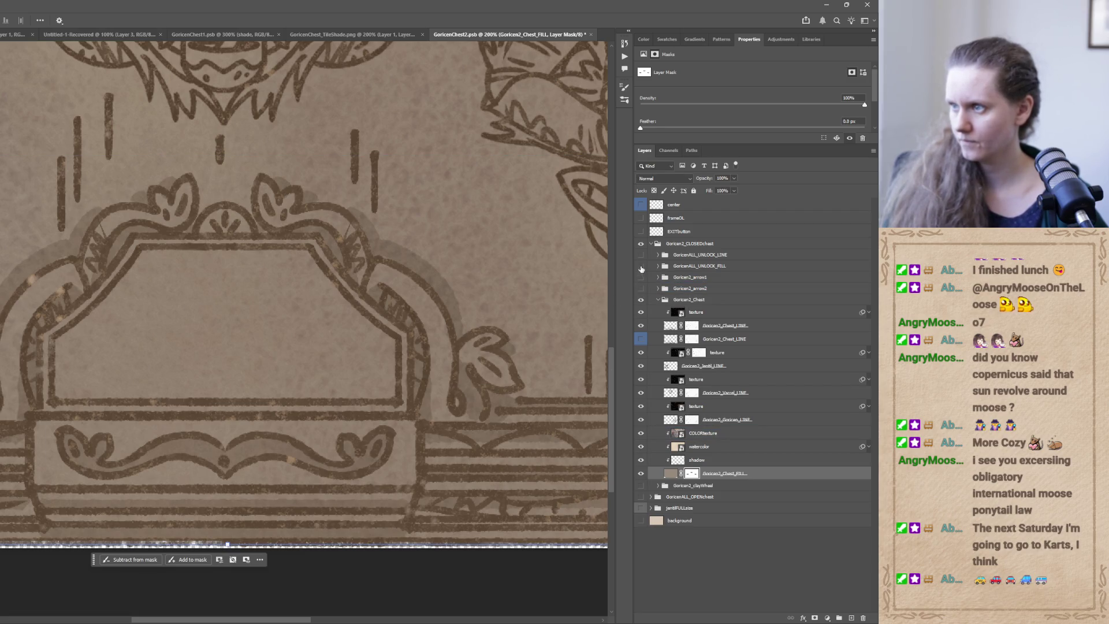
left_click(640, 266)
left_click(640, 268)
left_click(640, 255)
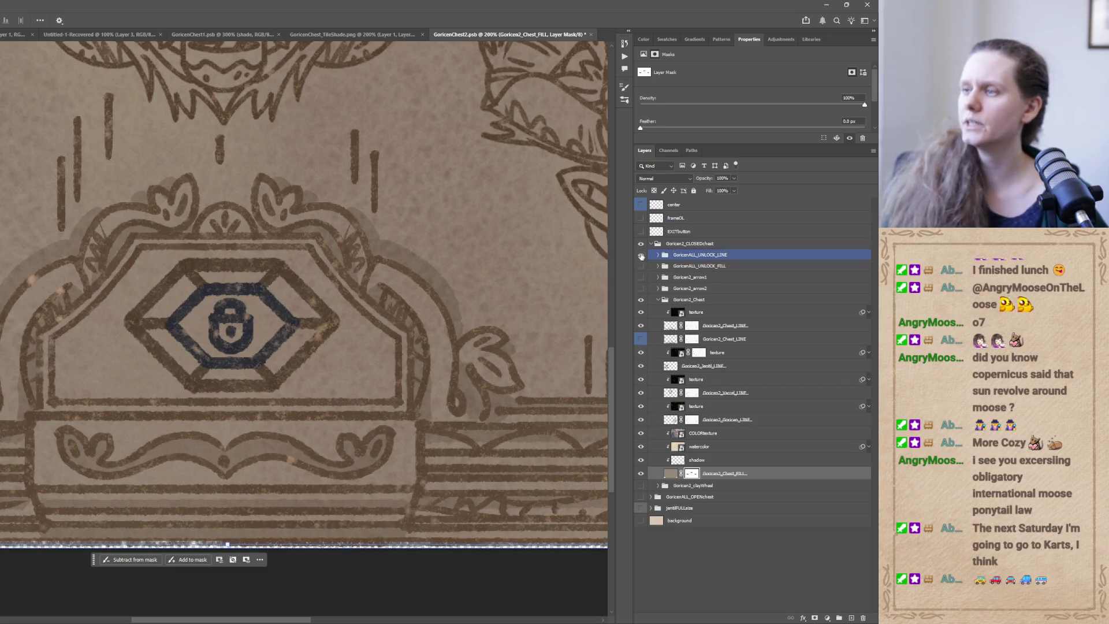
left_click(640, 256)
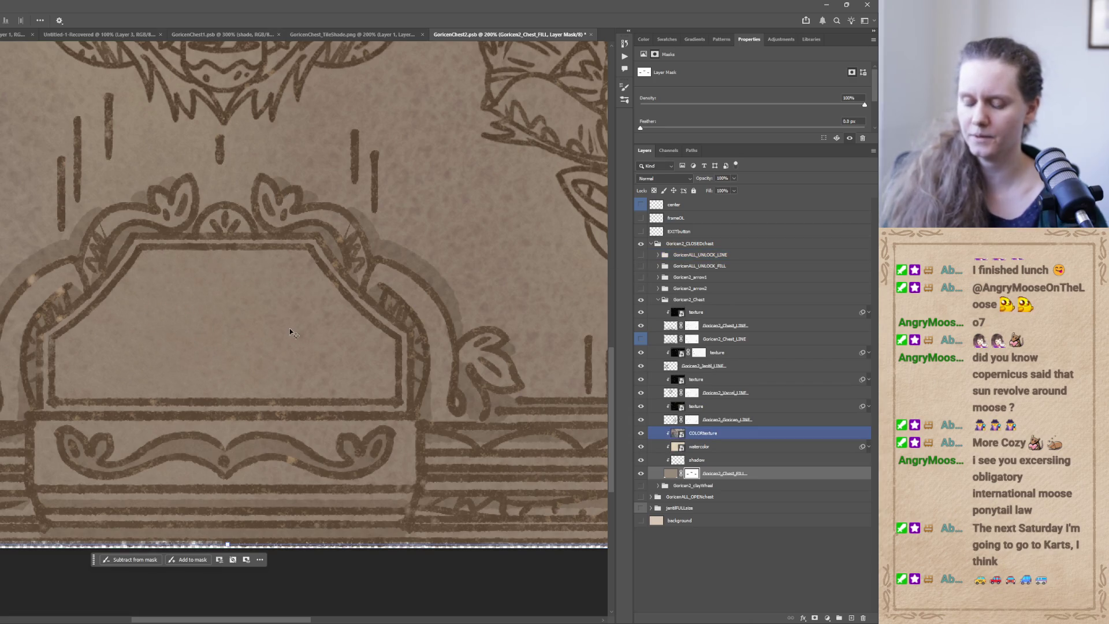
scroll(288, 333, "down", 2)
scroll(293, 344, "down", 2)
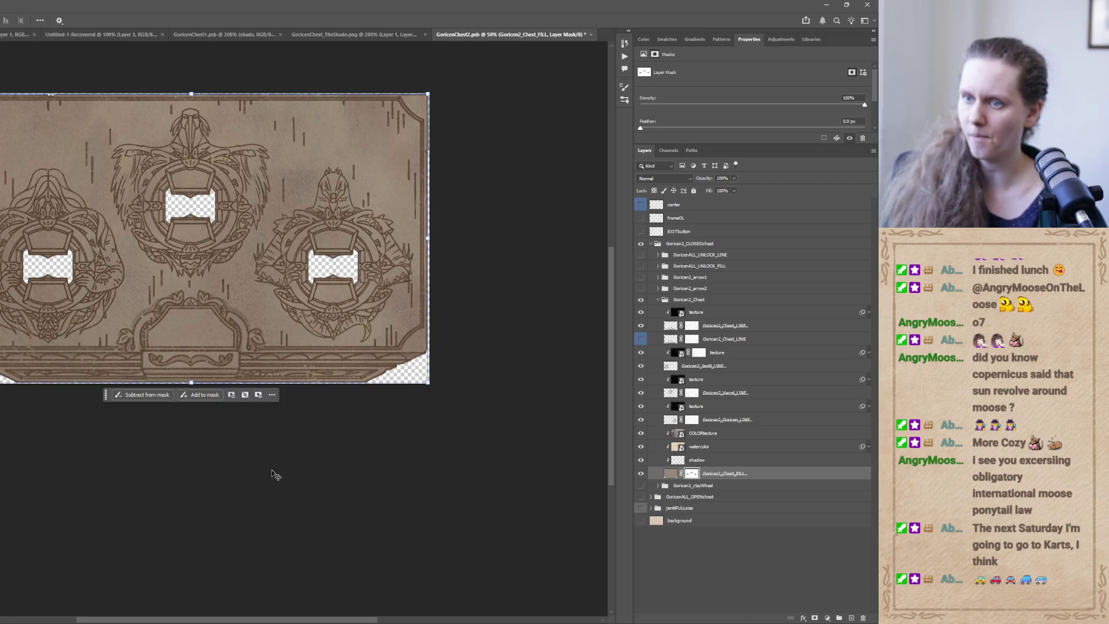
Turn on UNLOCK_LINE and UNLOCK_FILL for the blue lock emblem, then switch to Unity.
left_click(640, 339)
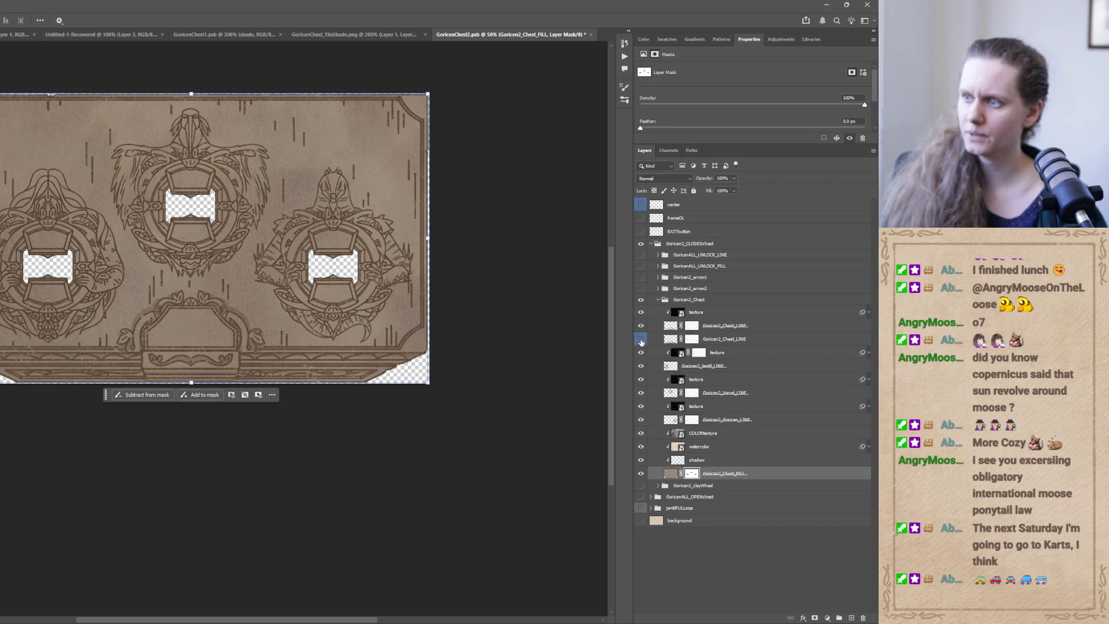
left_click(640, 340)
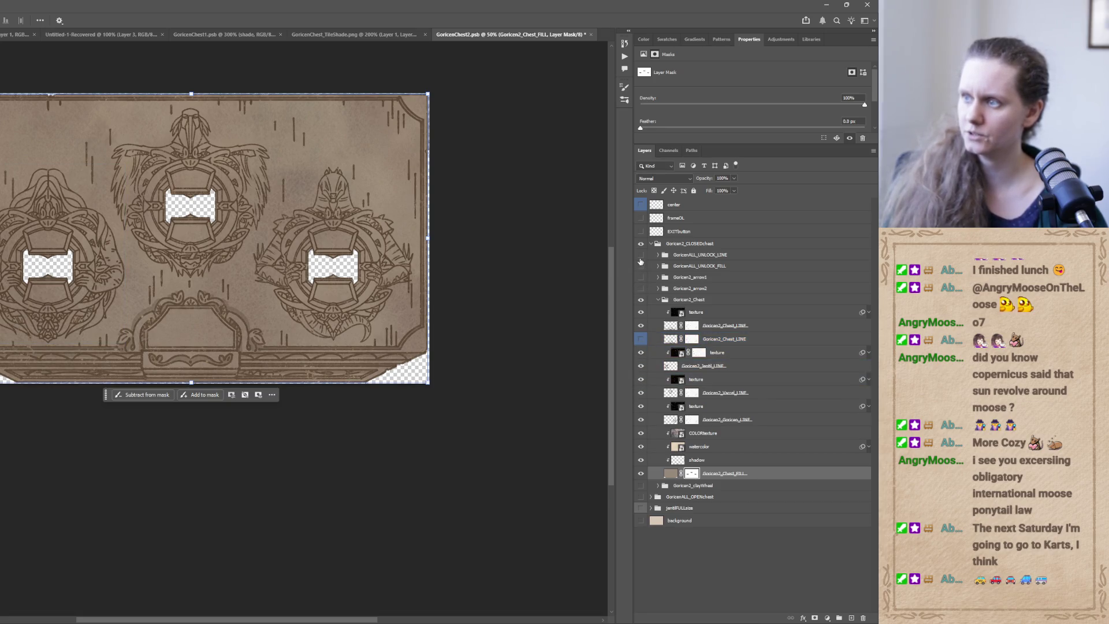
left_click(641, 255)
left_click(640, 266)
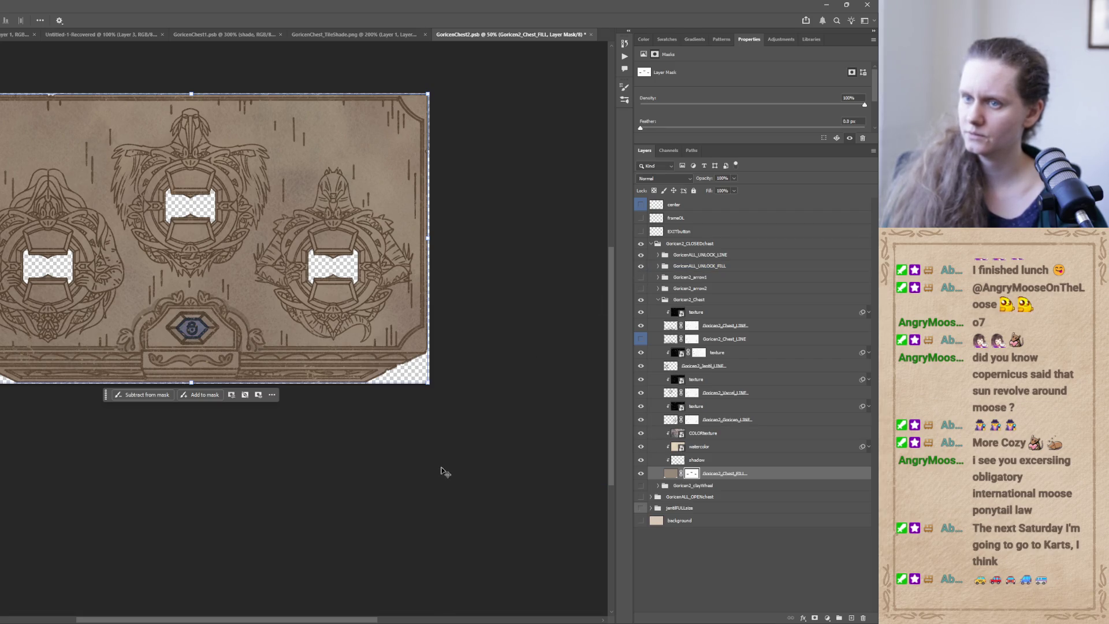
mouse_move(264, 619)
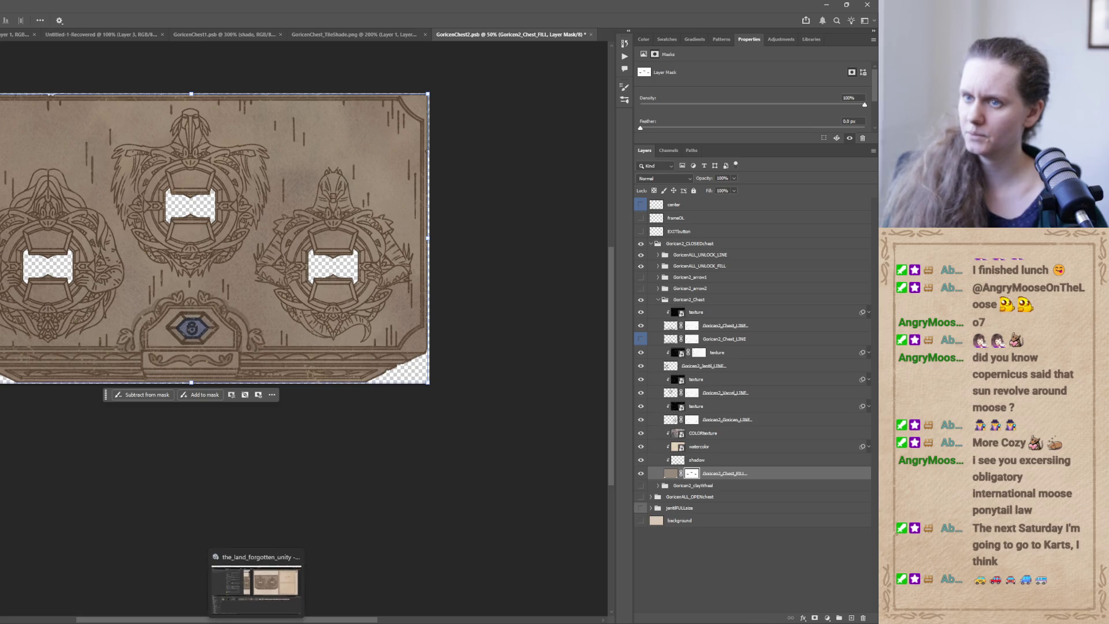
left_click(264, 595)
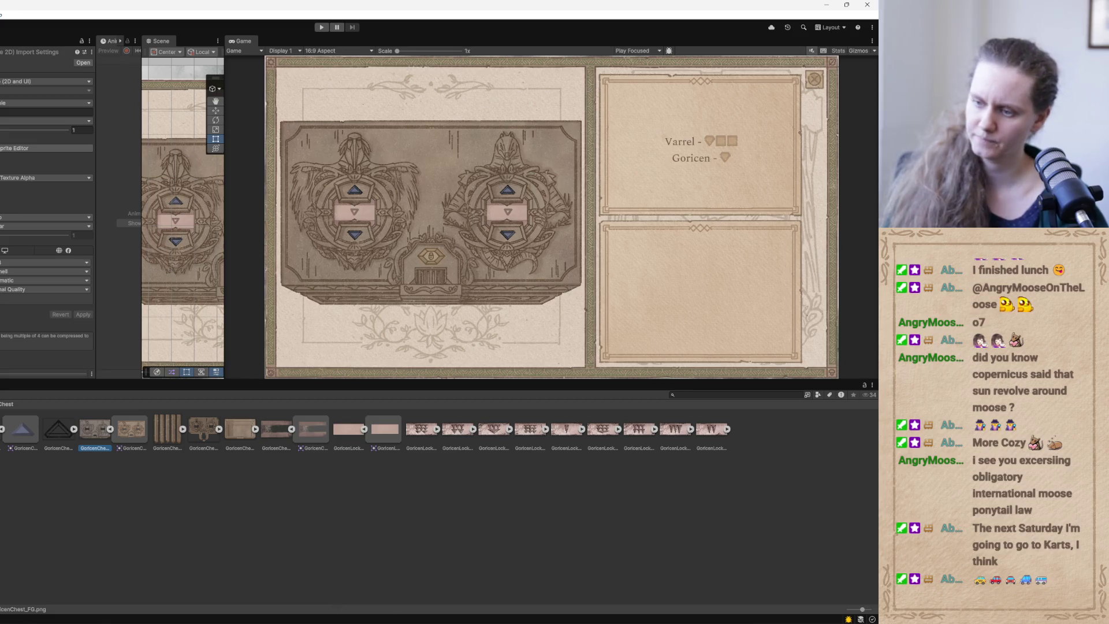
Back in Photoshop, check the chest line layer and the left, centre and right ornament line layers.
key("alt+Tab")
left_click(650, 326)
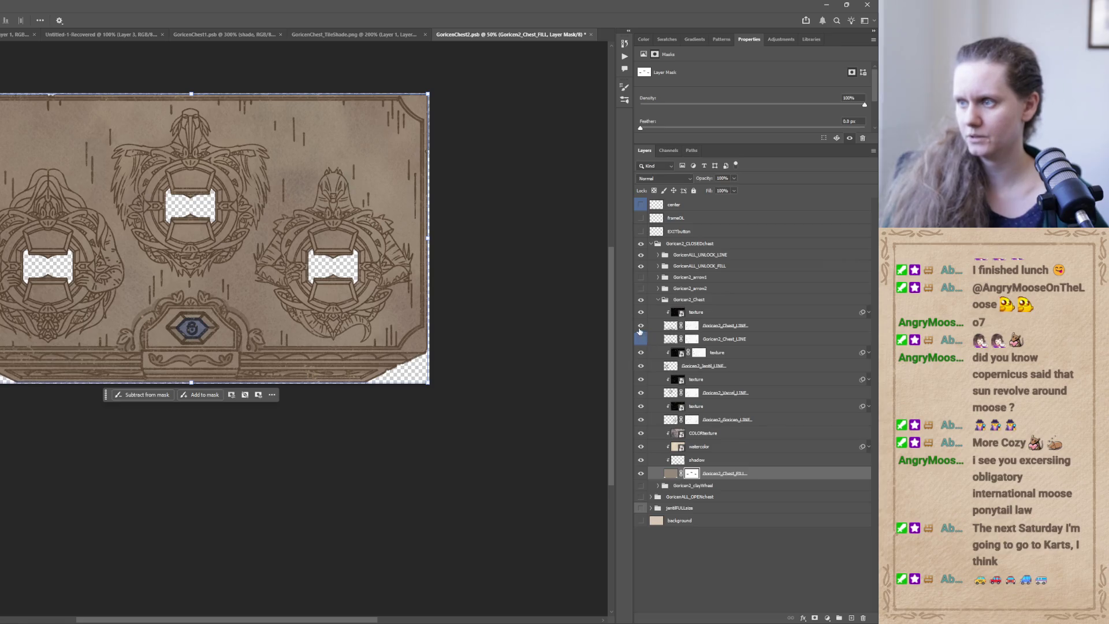
left_click(640, 326)
left_click(641, 326)
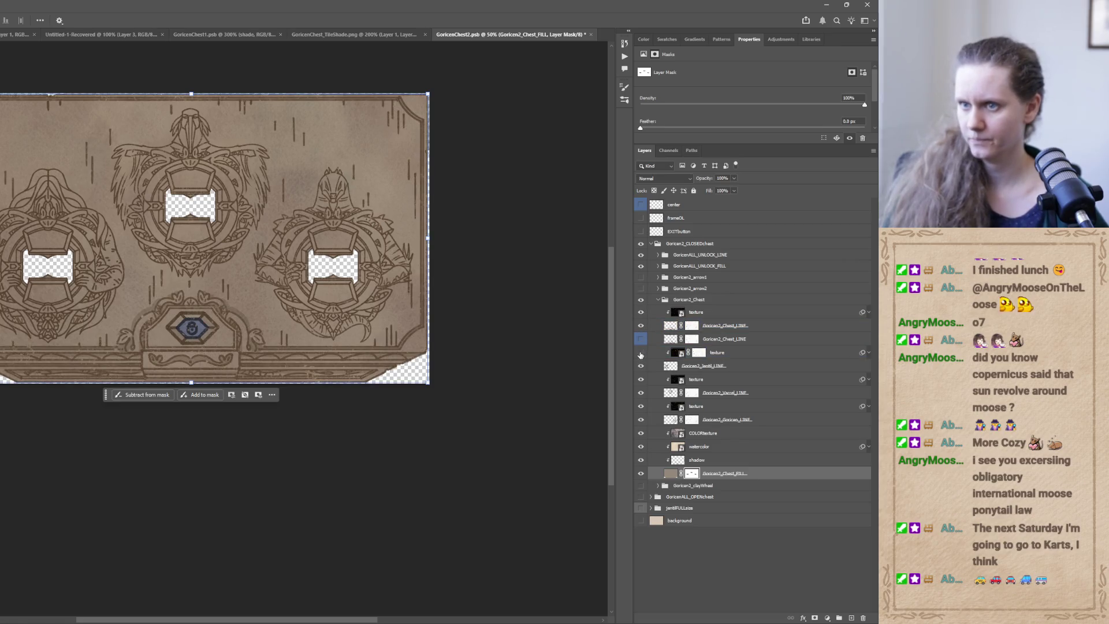
left_click(640, 366)
left_click(640, 366)
left_click(641, 392)
left_click(640, 392)
left_click(641, 420)
left_click(641, 420)
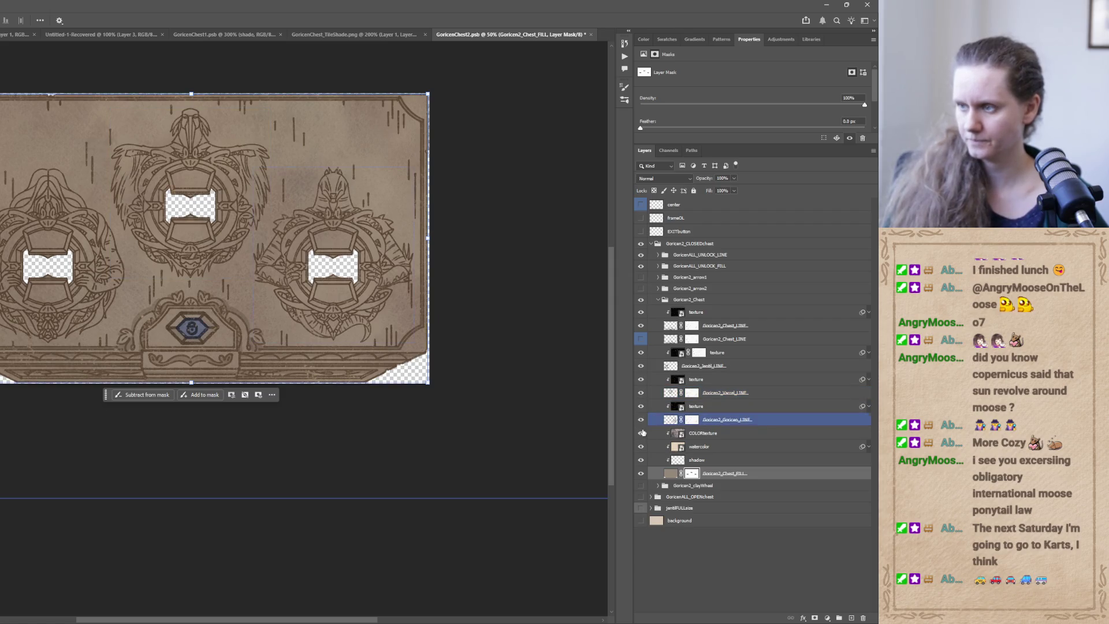
Flick the centre and left ornament line layers and the texture layer off and on to compare.
left_click(645, 379)
left_click(644, 366)
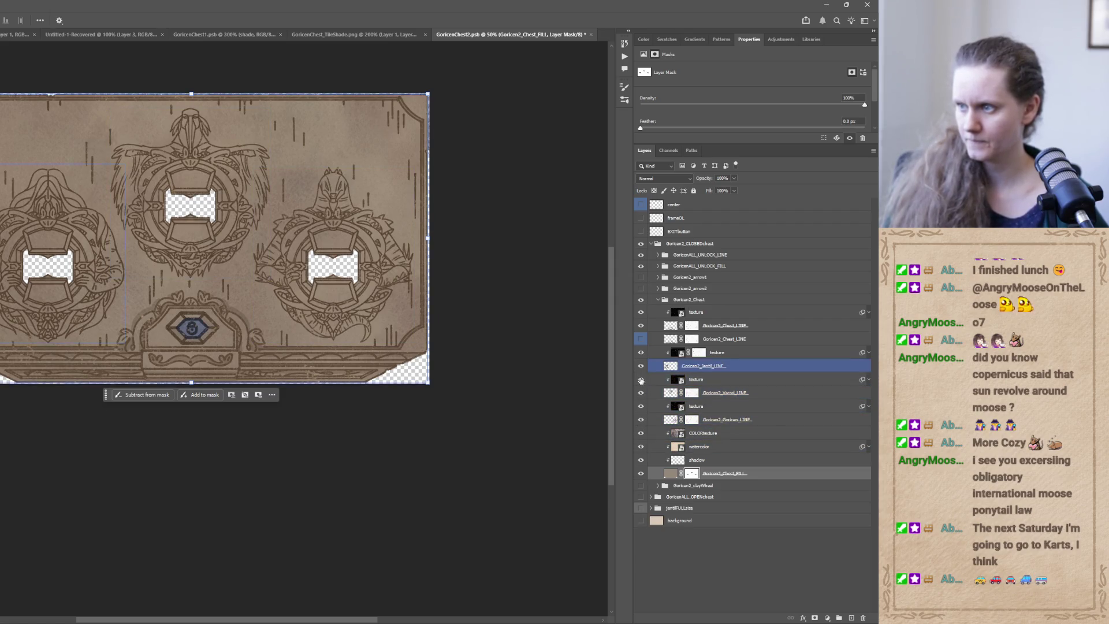
left_click(647, 393)
left_click(640, 393)
left_click(640, 392)
left_click(640, 352)
left_click(641, 352)
left_click(643, 365)
left_click(640, 367)
left_click(641, 367)
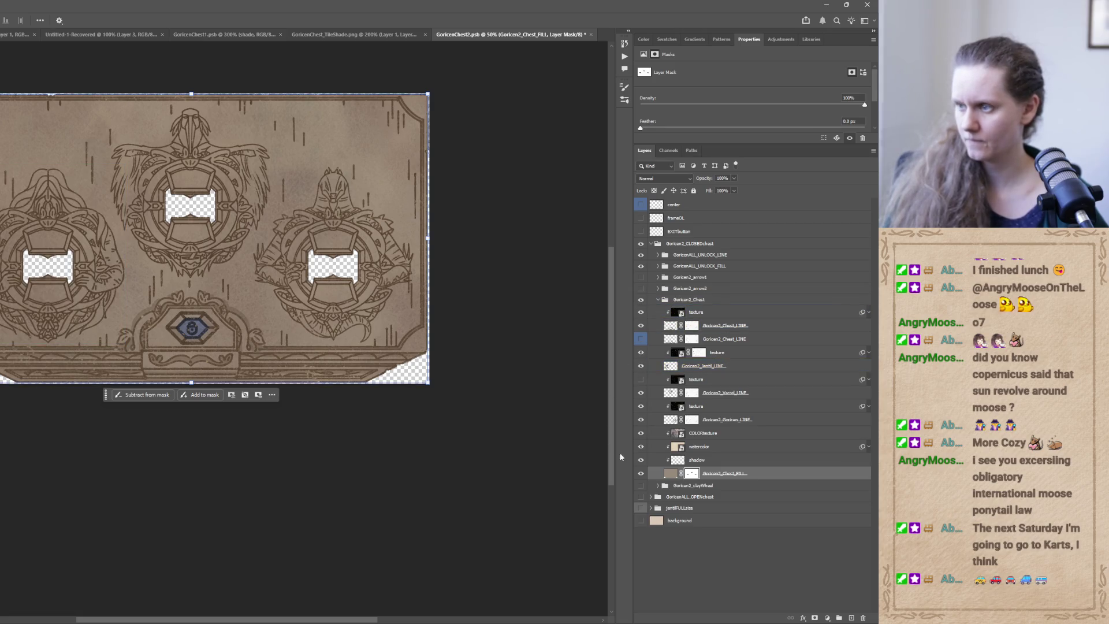
Cycle the right ornament's line art and the chest fill layer off and back on.
left_click(640, 420)
left_click_drag(640, 420, 641, 461)
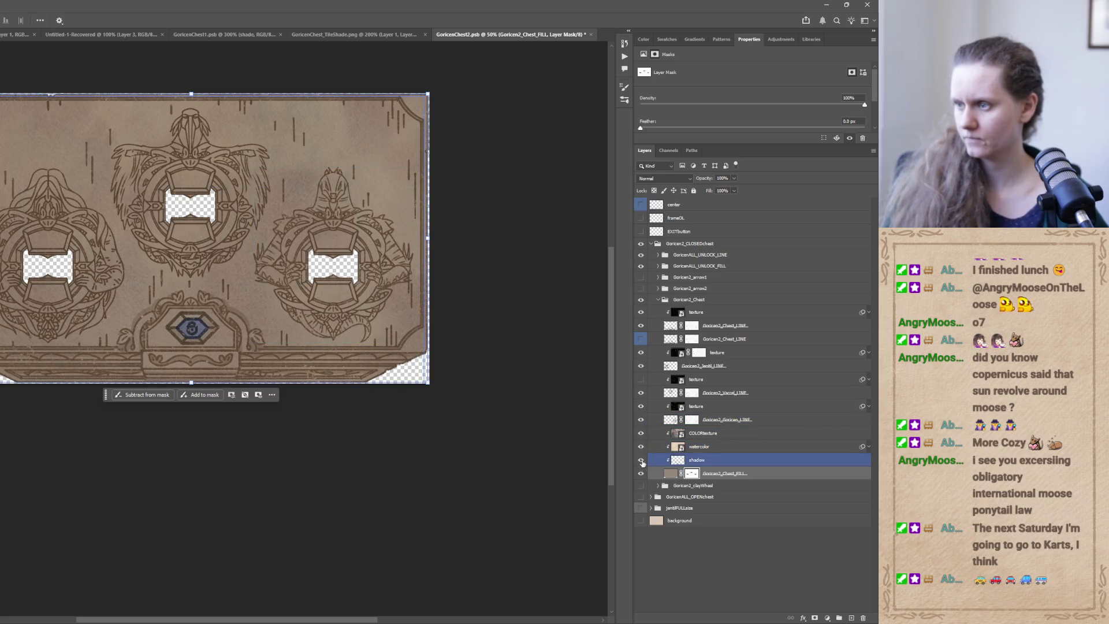
left_click(640, 473)
left_click(640, 473)
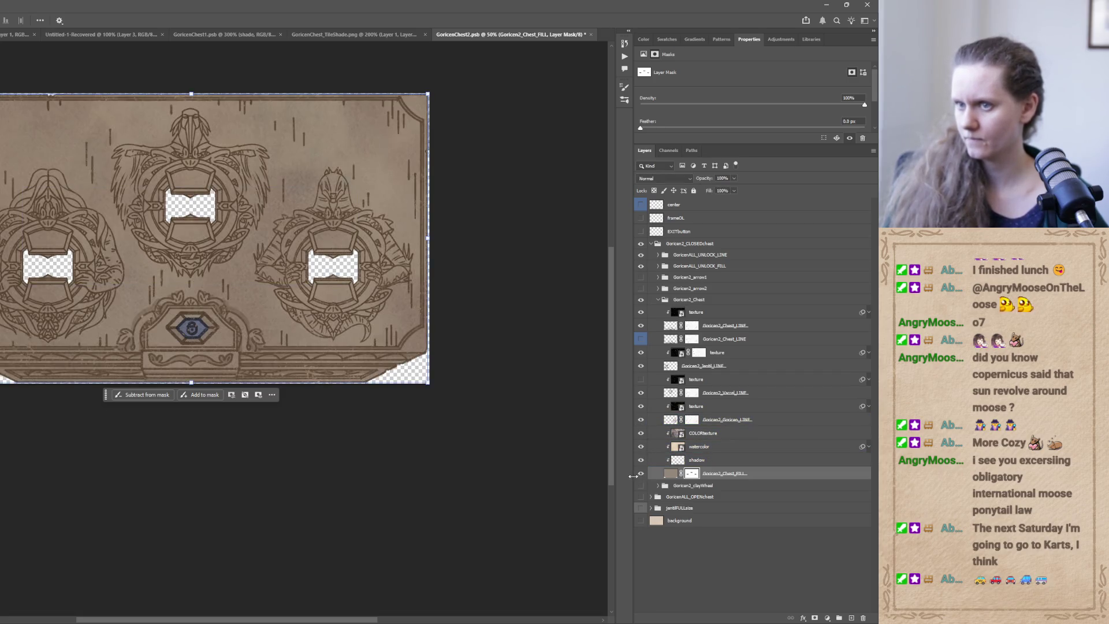
With the lock emblem hidden, save the chest artwork as a PNG in the GoricenChest folder.
left_click_drag(638, 504, 640, 266)
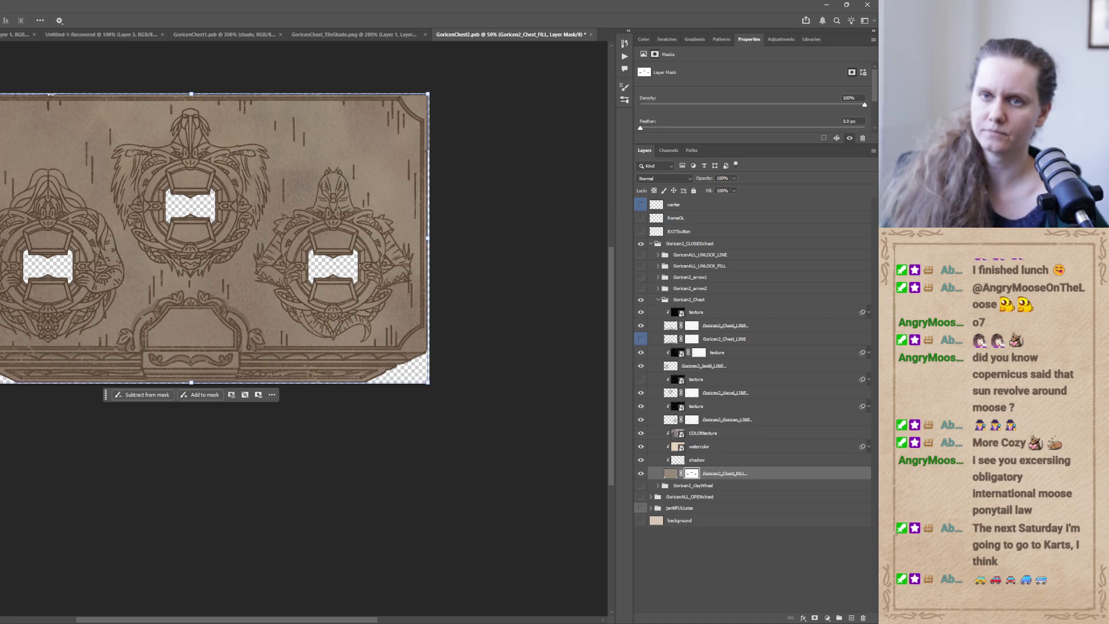
key("ctrl+shift+s")
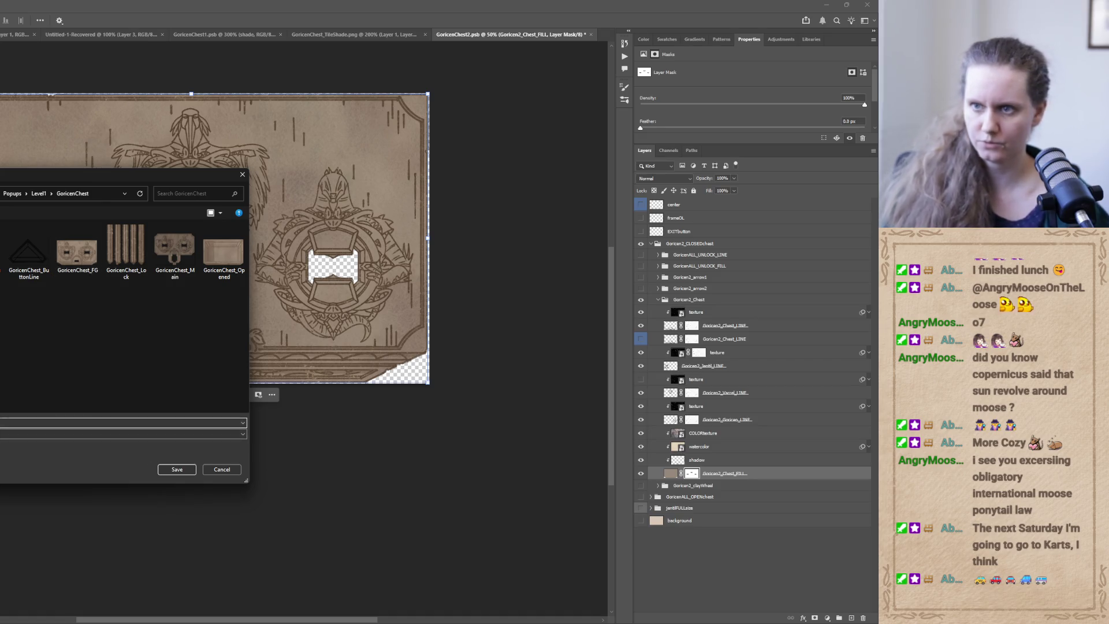
left_click(179, 470)
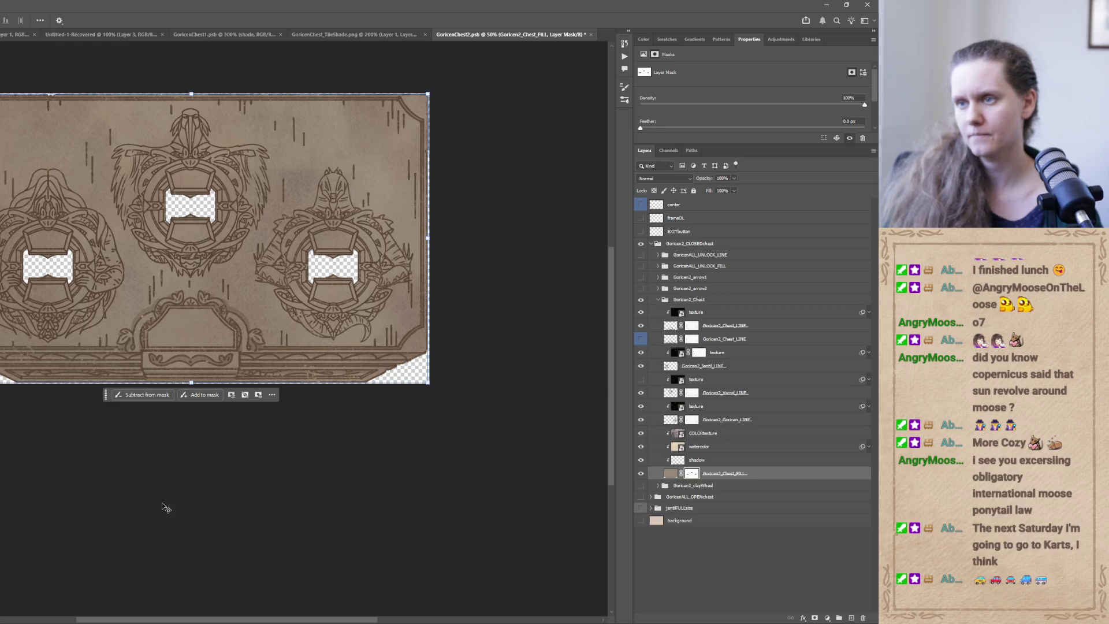
Toggle the texture layer repeatedly to compare the chest with and without texture.
left_click(641, 380)
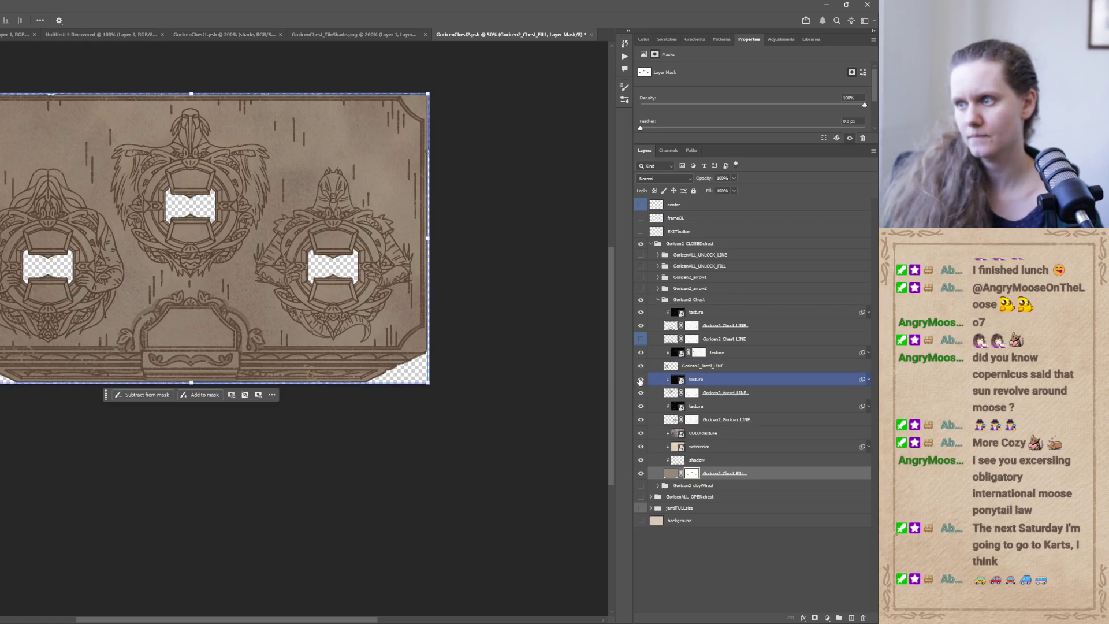
left_click(640, 380)
left_click(640, 381)
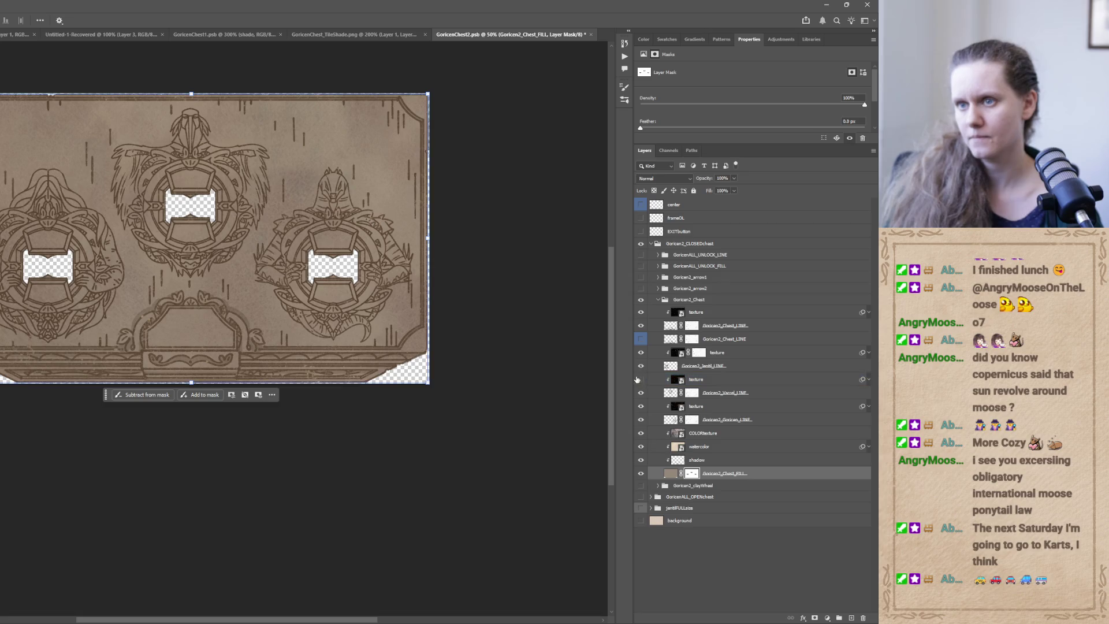
left_click(639, 379)
left_click(638, 381)
left_click(639, 381)
left_click(640, 380)
left_click(640, 381)
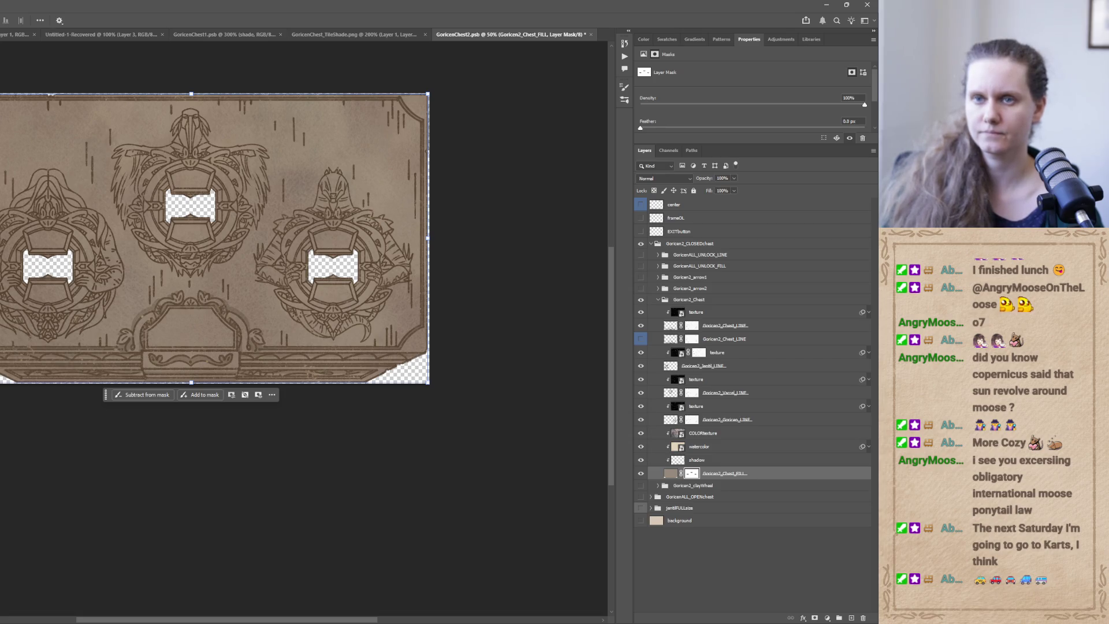
Save the chest image into the GoricenChest folder, replacing the existing file, and open GoricenChest_TileShade.png.
key("ctrl+shift+s")
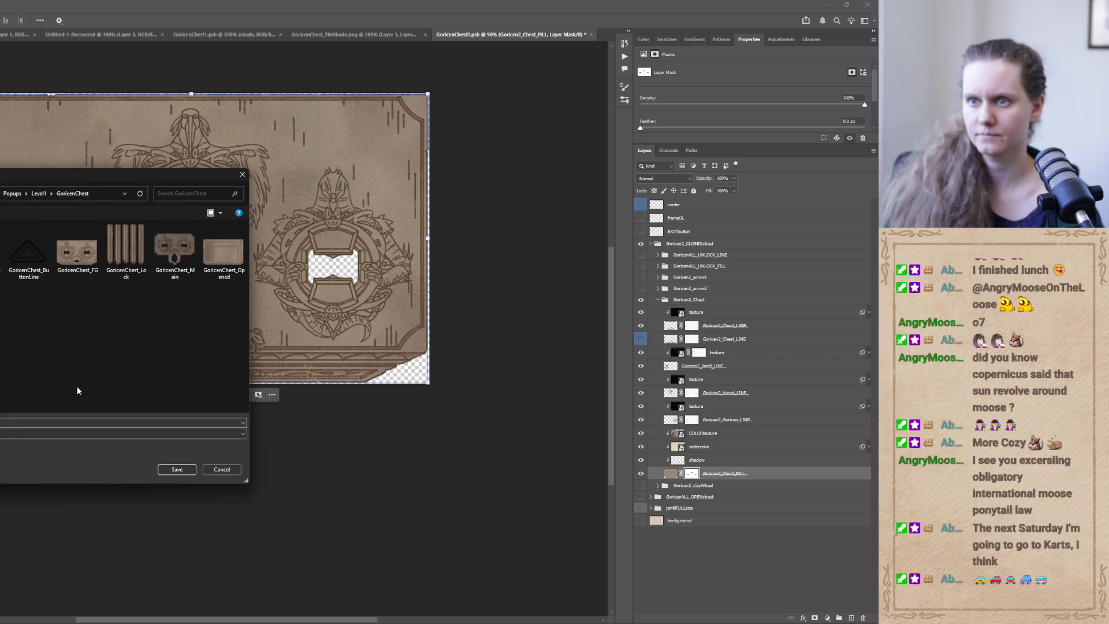
left_click(172, 472)
left_click(327, 317)
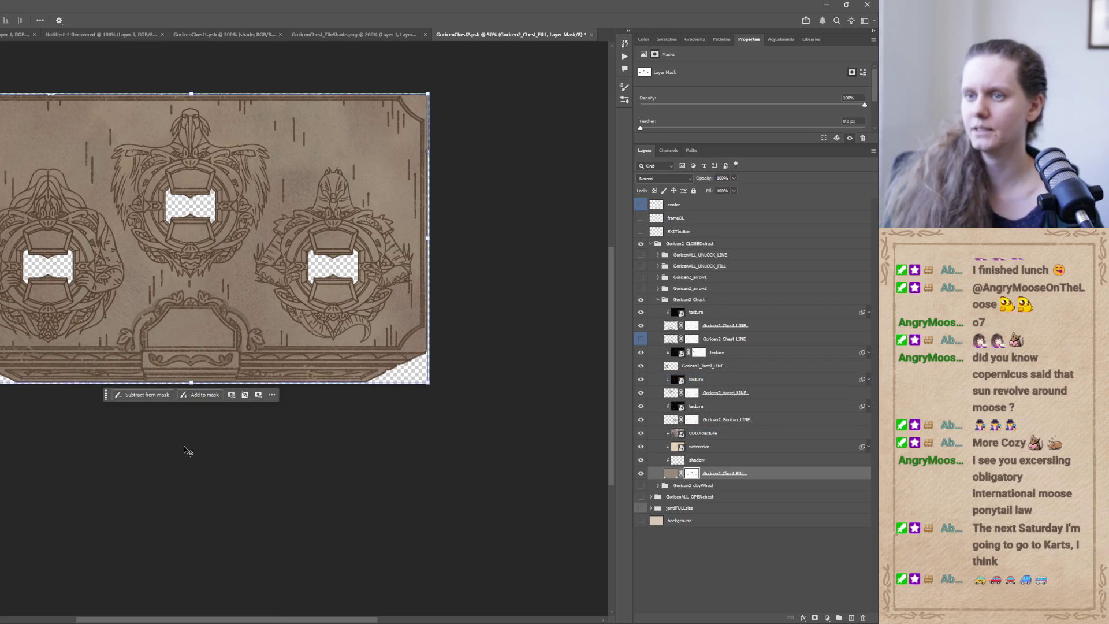
left_click(310, 204, "ctrl")
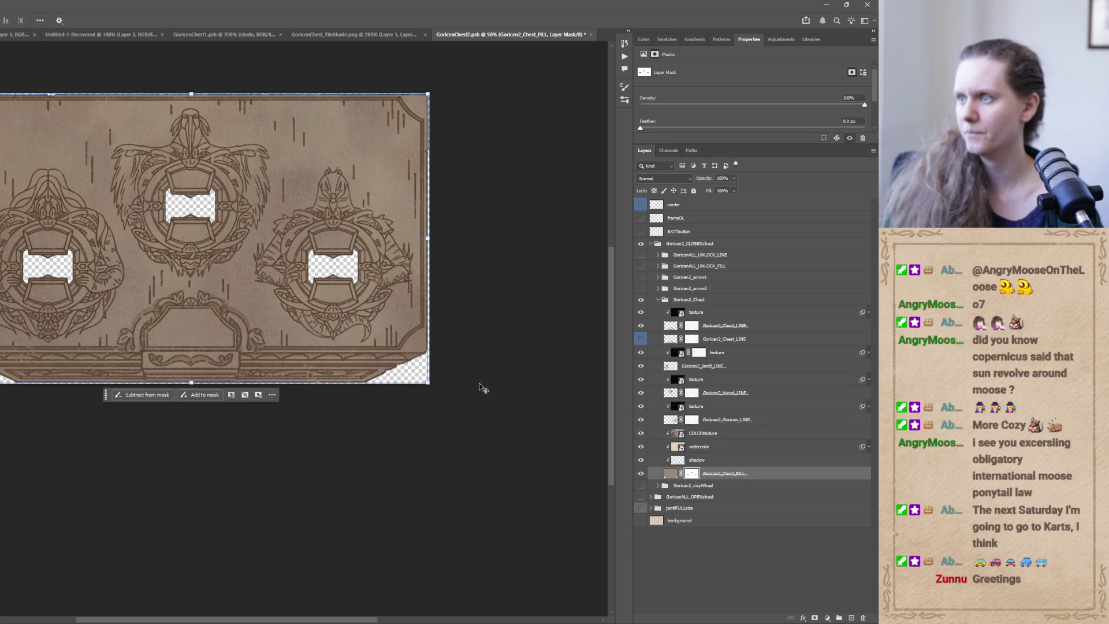
left_click(340, 37)
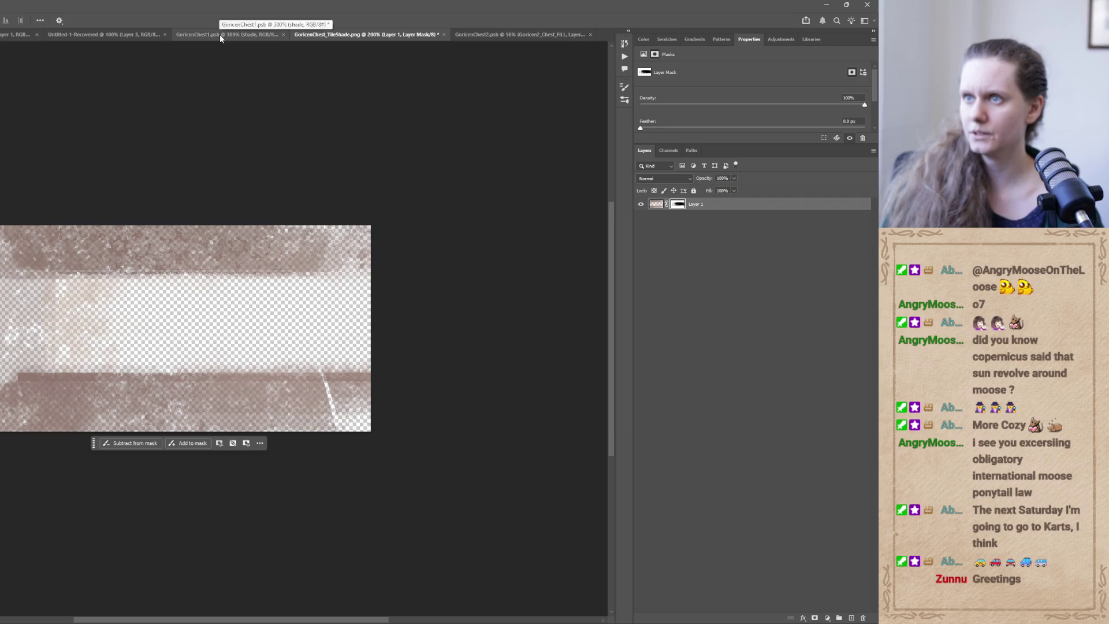
In GoricenChest1.psb, drag the crop edges outward to extend the canvas right, left, down and up.
left_click(220, 41)
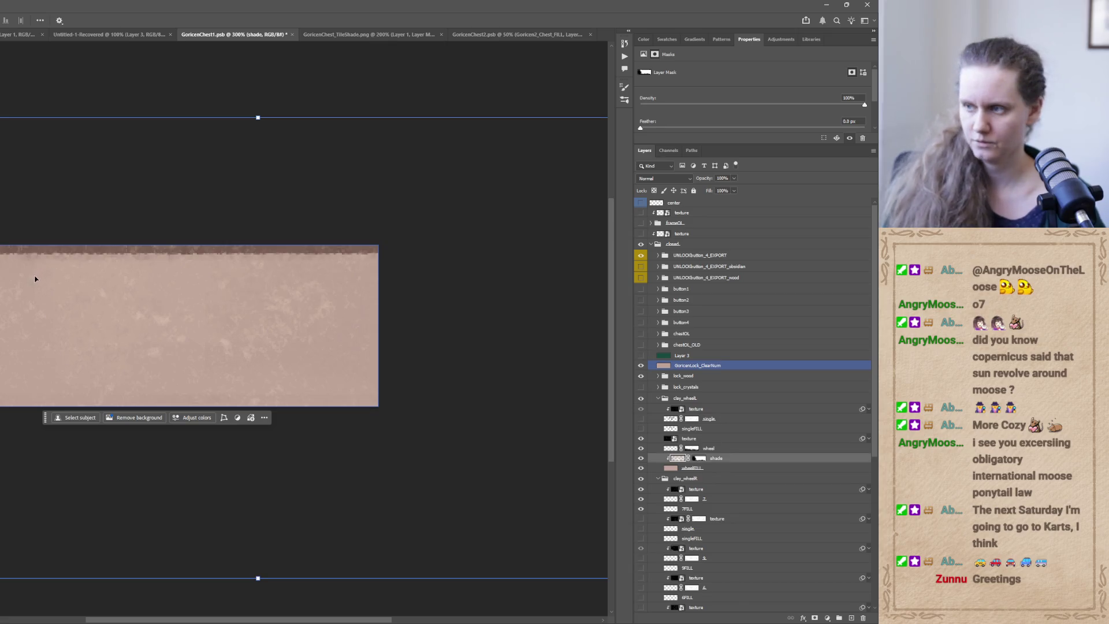
scroll(35, 289, "down", 2)
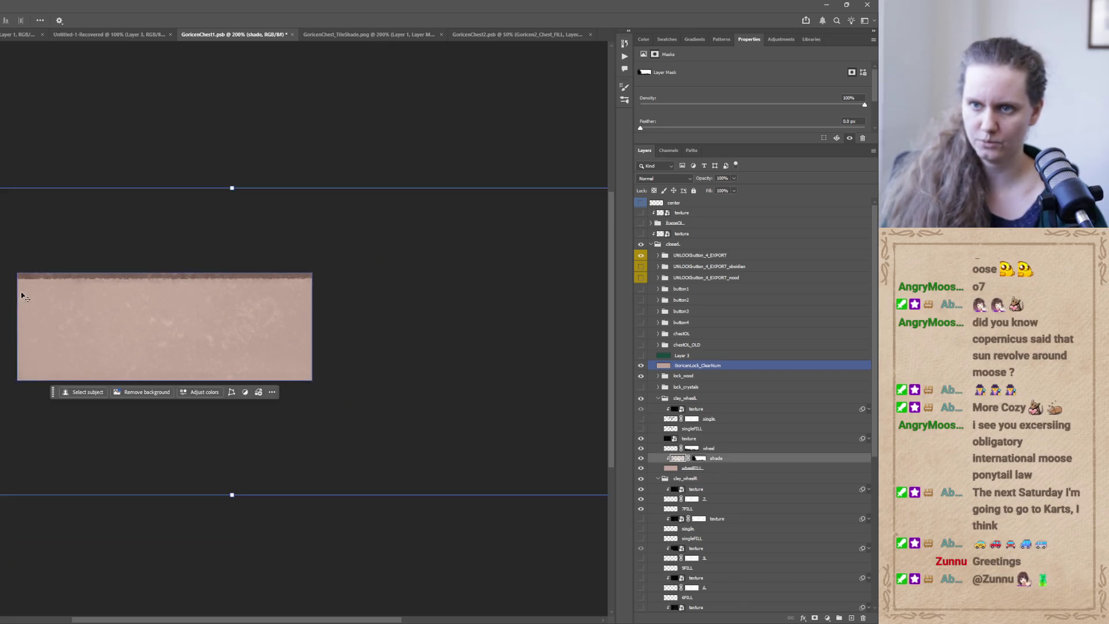
key("c")
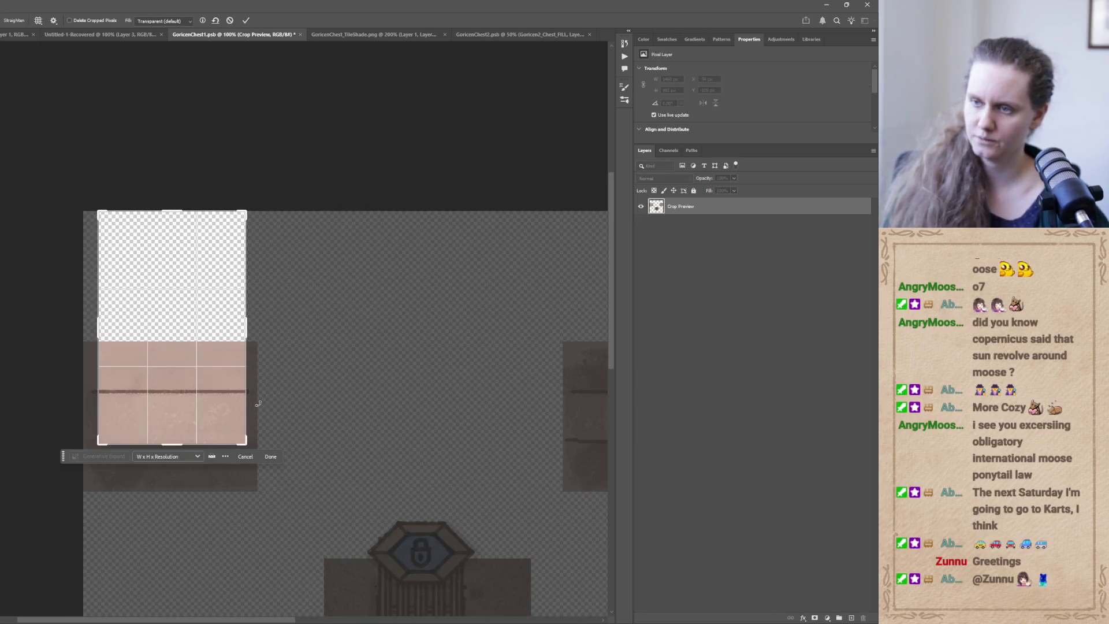
scroll(210, 416, "down", 3)
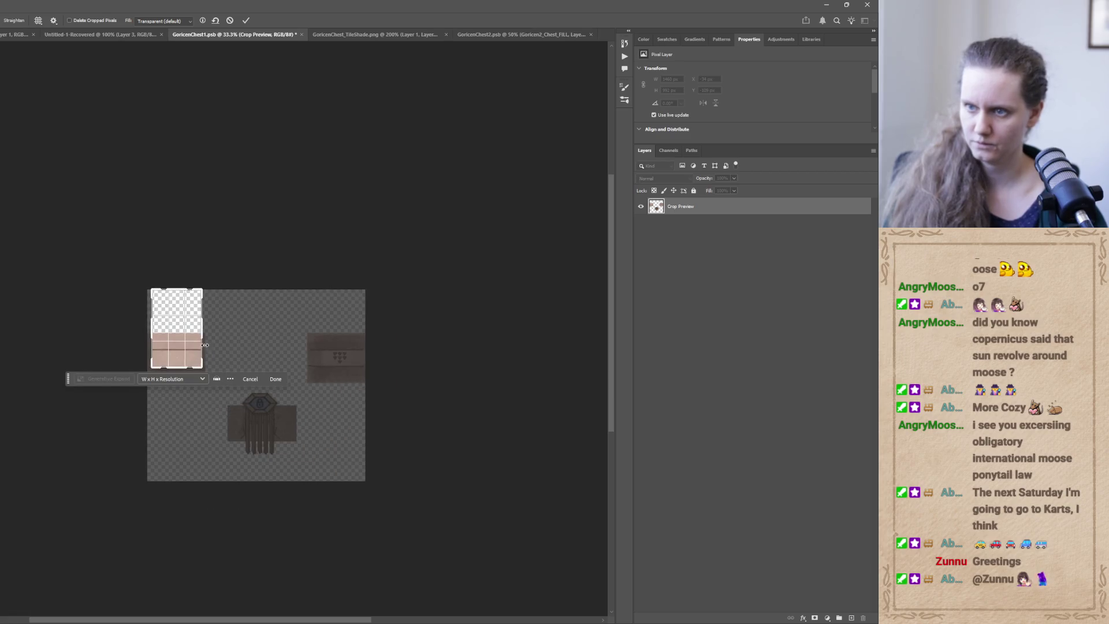
mouse_move(203, 333)
left_mouse_down()
mouse_move(272, 339)
mouse_move(302, 325)
mouse_move(284, 328)
left_mouse_up()
left_click_drag(71, 336, 65, 312)
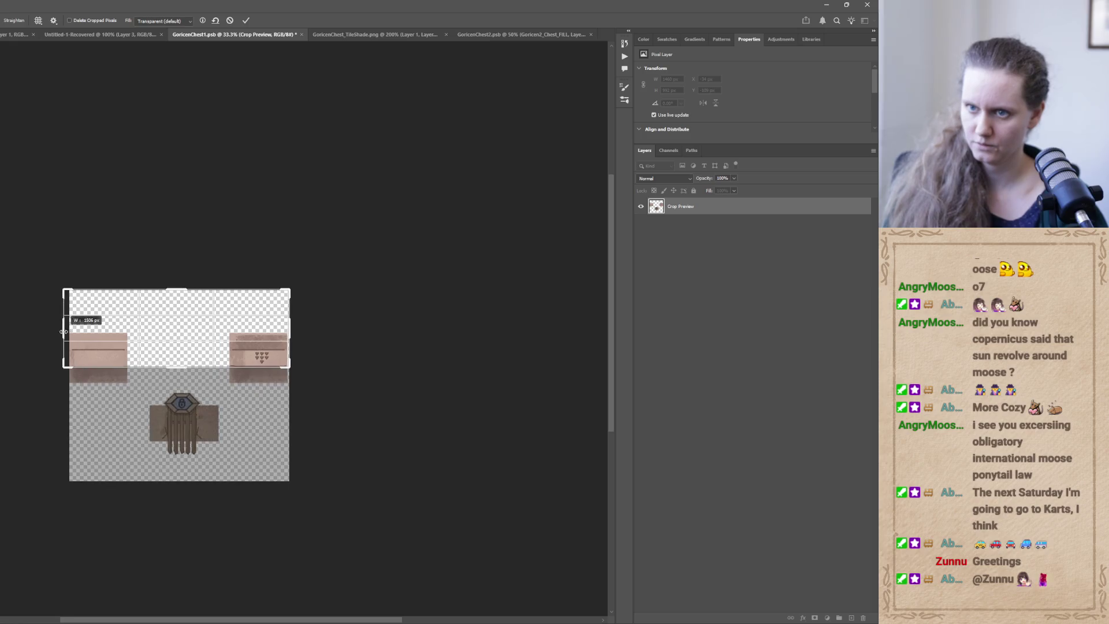
left_click_drag(176, 368, 176, 417)
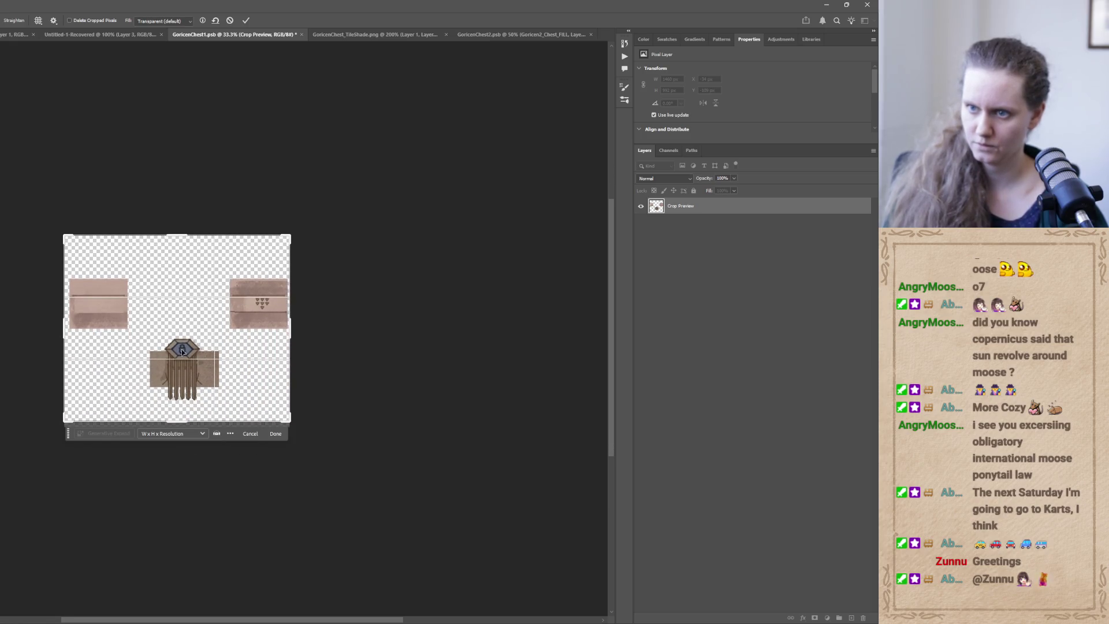
left_click_drag(176, 232, 177, 221)
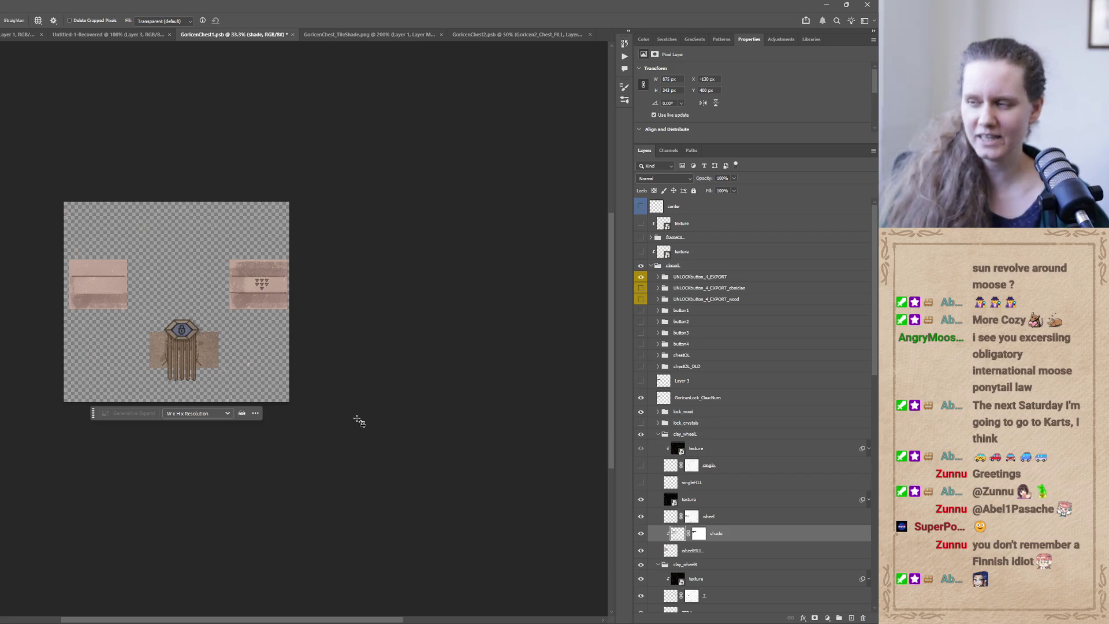
Check the UNLOCKbutton_4_EXPORT emblem, swap chestOL_OLD for the chestOL chest front, and expand chestOL.
left_click(639, 279)
left_click(642, 277)
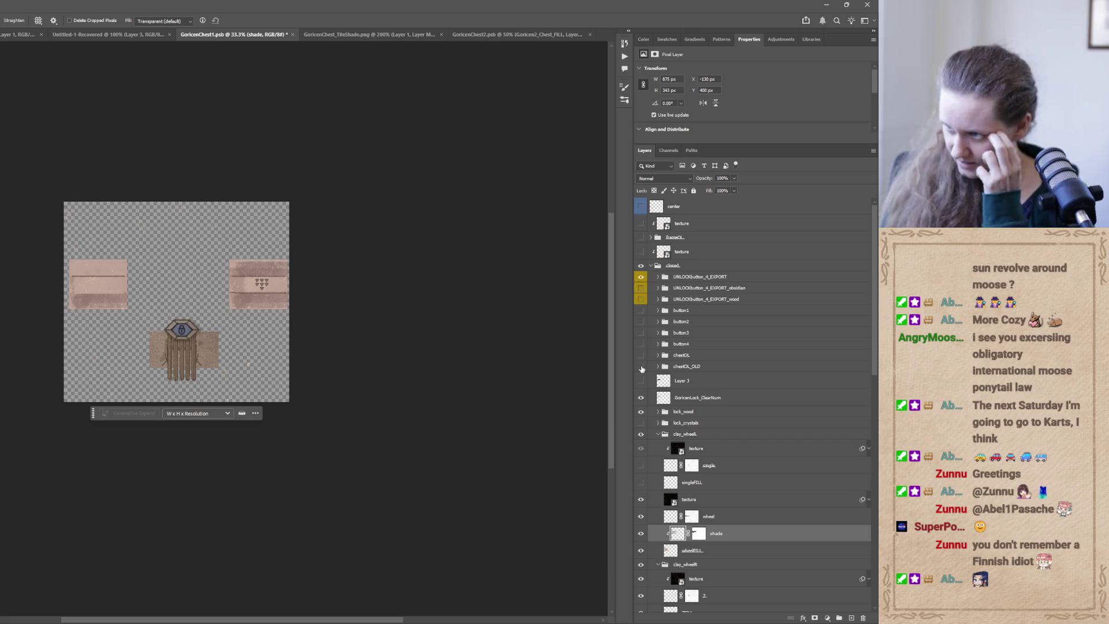
left_click(640, 367)
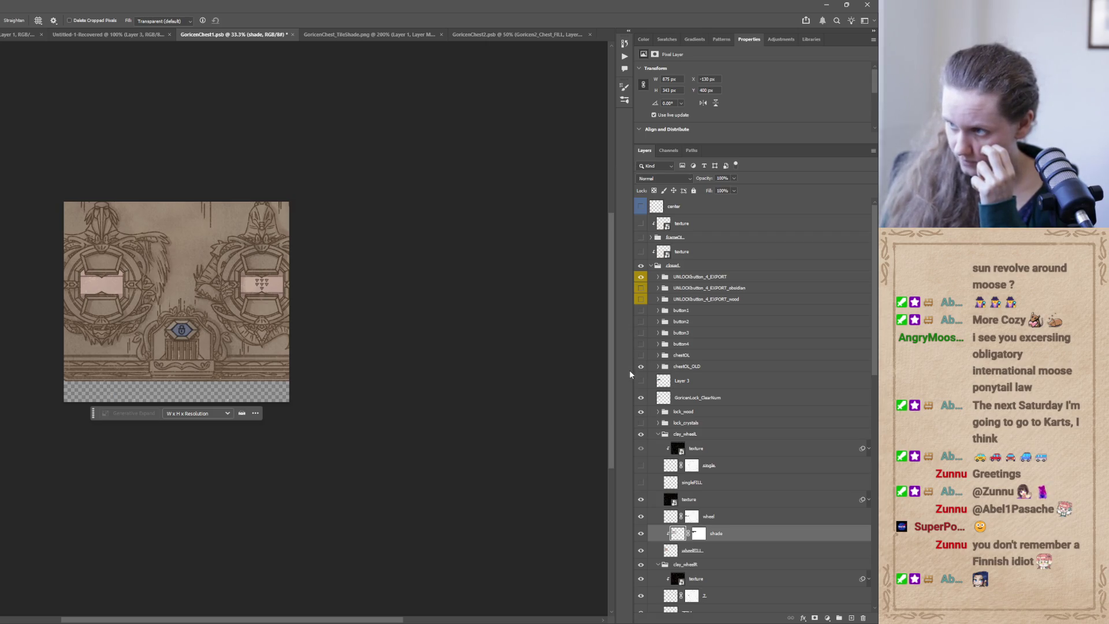
left_click(640, 366)
left_click(641, 356)
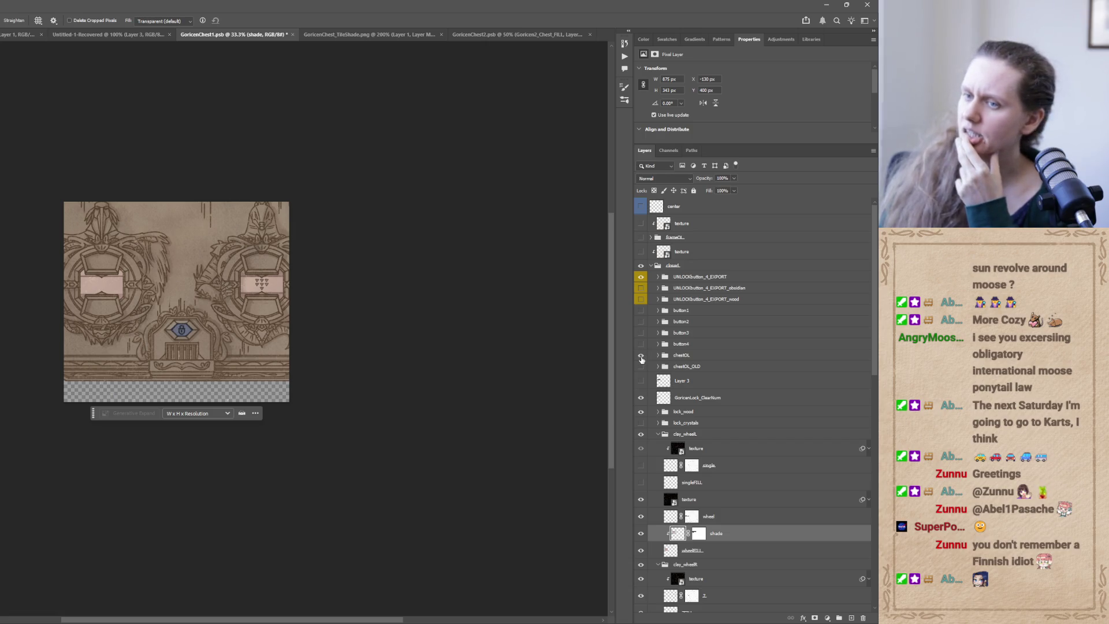
left_click(658, 355)
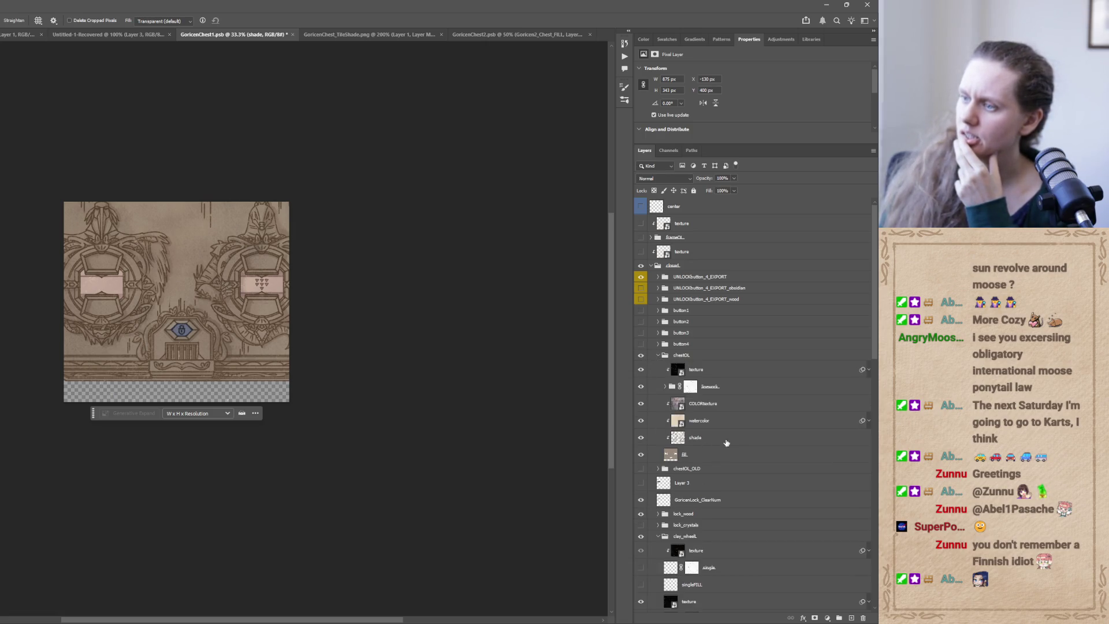
scroll(866, 353, "down", 2)
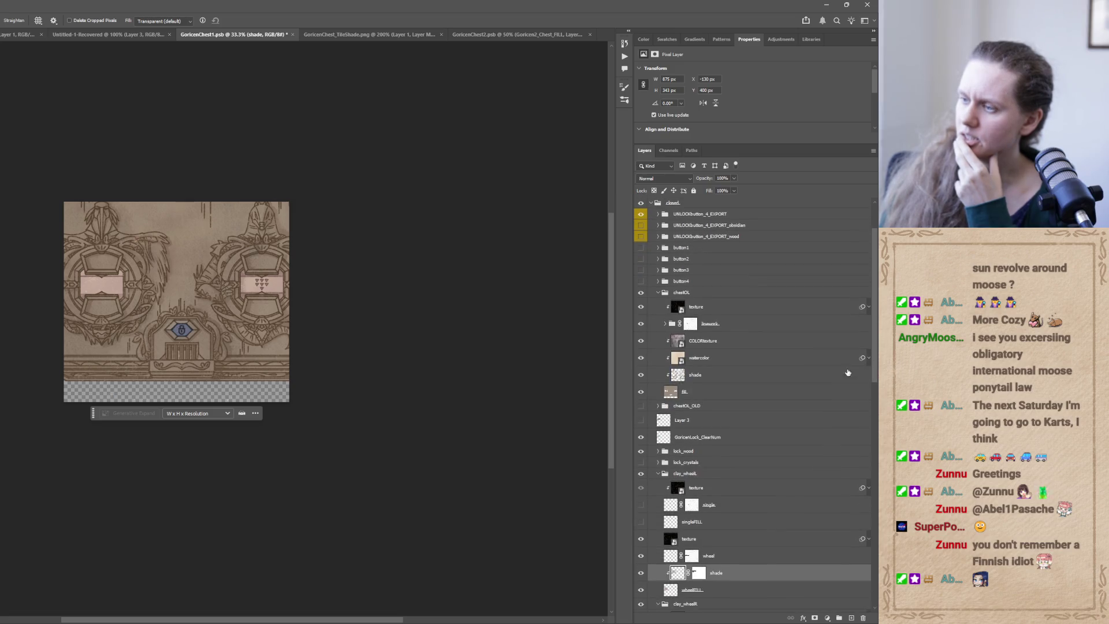
Hide lock_wood and watercolor, and compare the FILL, shade, linework and chest line layers by toggling them.
left_click(641, 451)
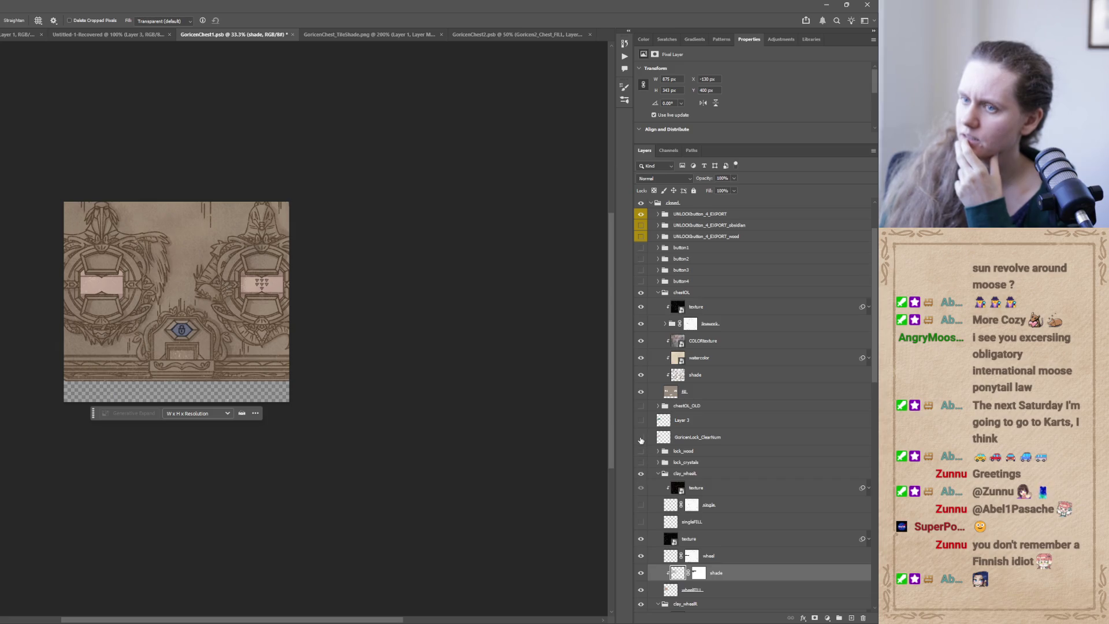
left_click(640, 391)
left_click(640, 392)
left_click(640, 374)
left_click(640, 376)
left_click(640, 358)
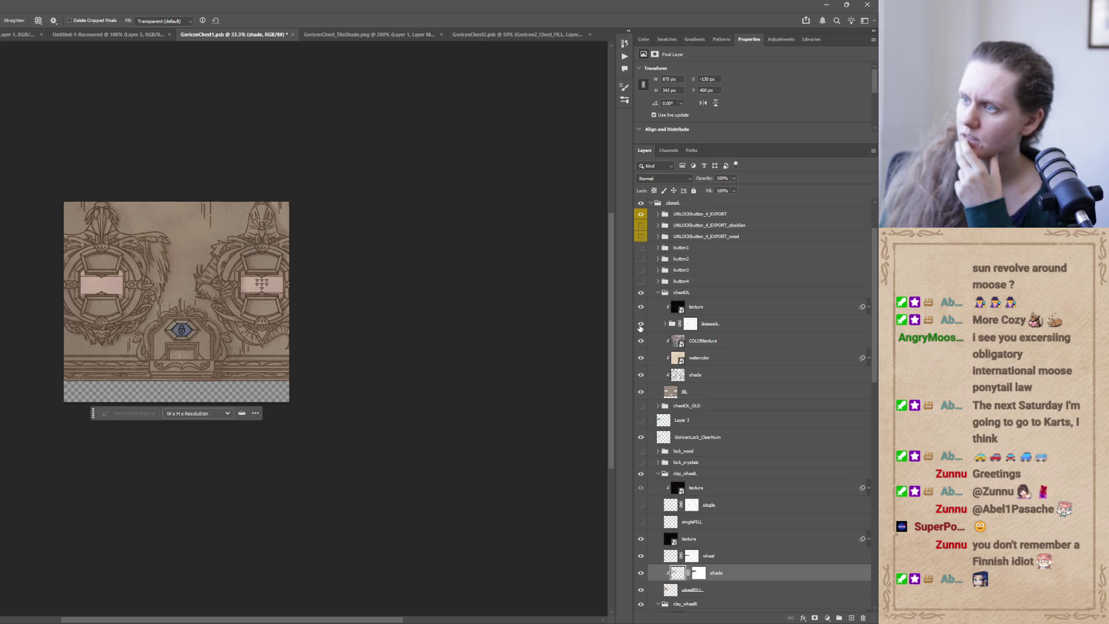
left_click(640, 324)
left_click(641, 324)
left_click(664, 324)
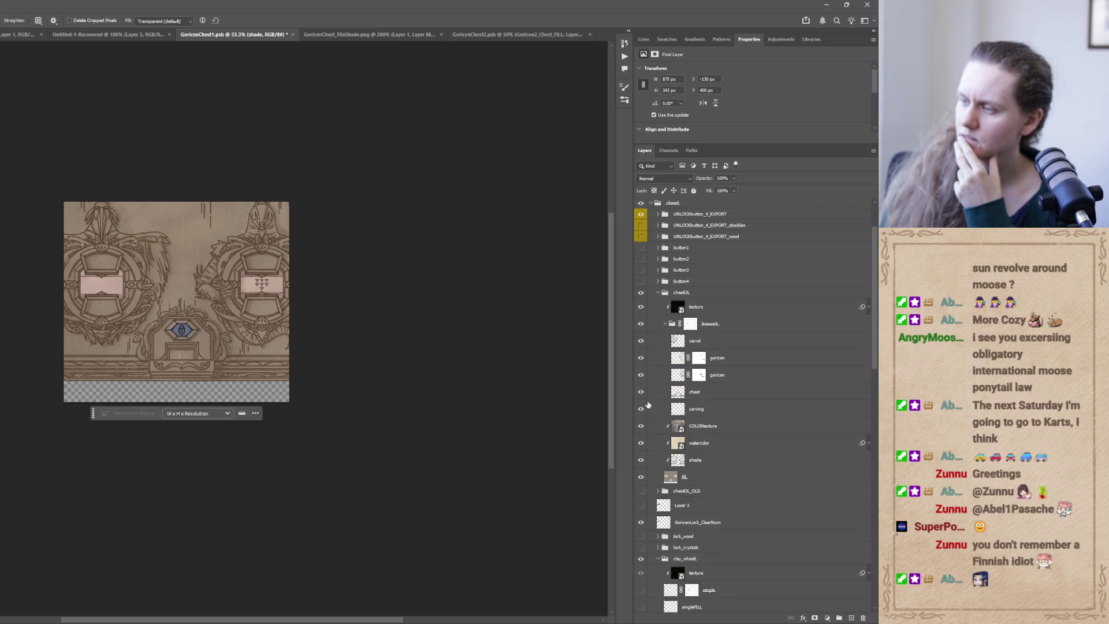
left_click(641, 391)
left_click(641, 392)
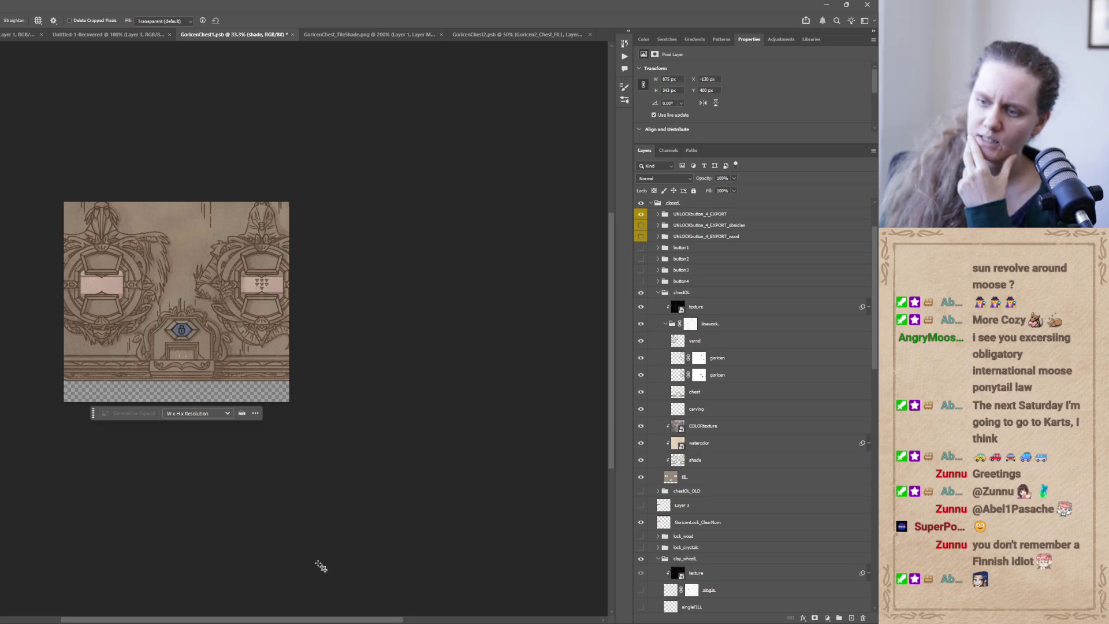
mouse_move(266, 601)
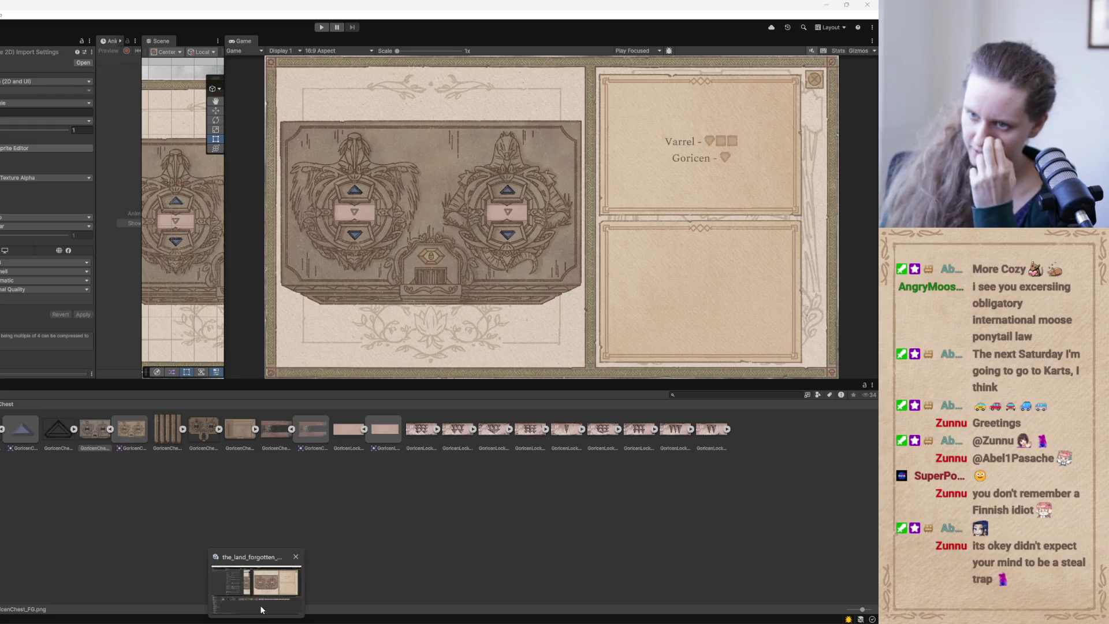
Return to Unity, minimize the Claude Code chat, then select the Level2 asset and the chest foreground image.
left_click(261, 607)
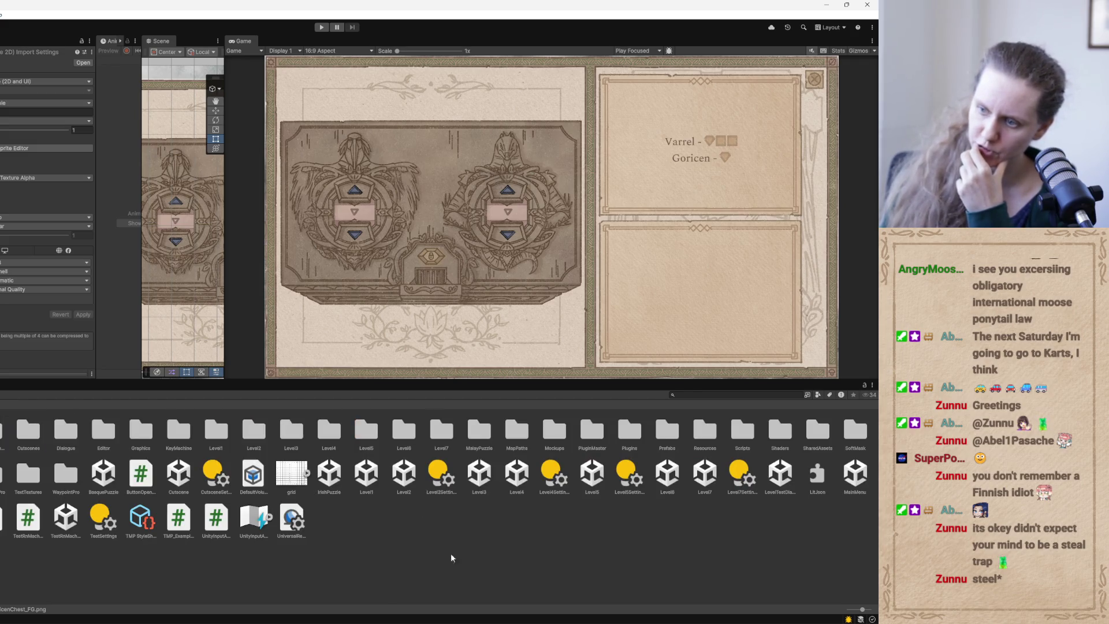
key("alt+Tab")
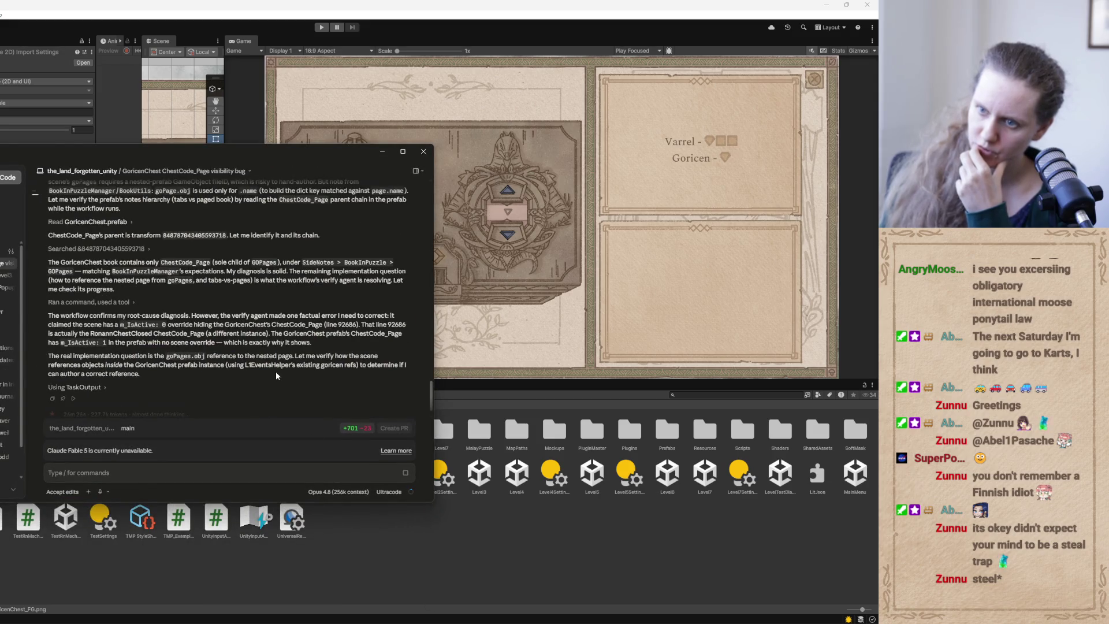
left_click(381, 151)
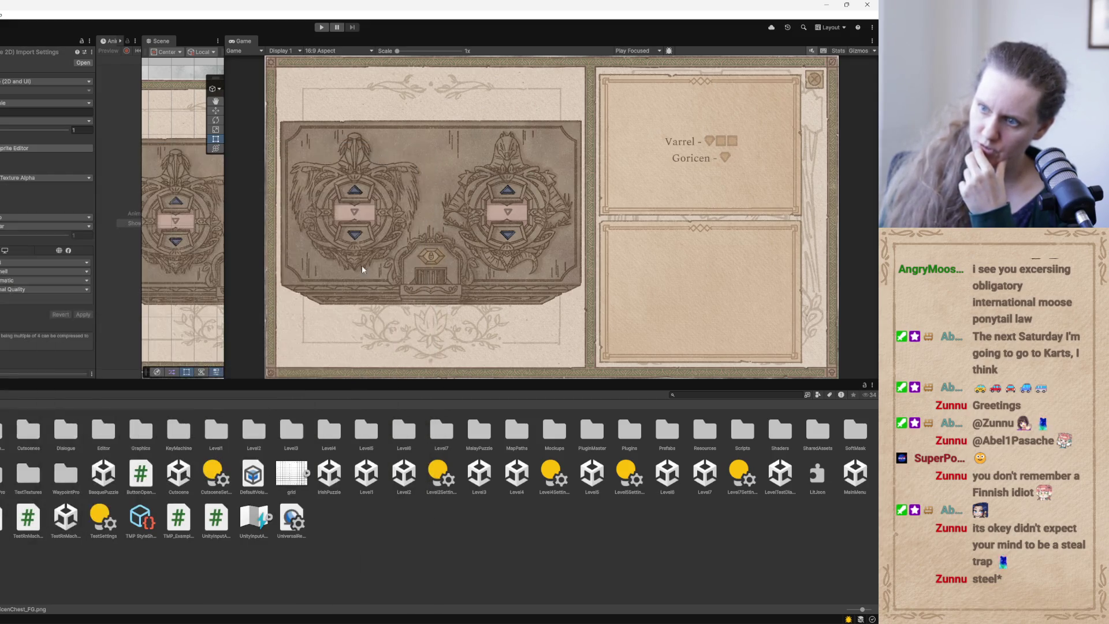
left_click(402, 476)
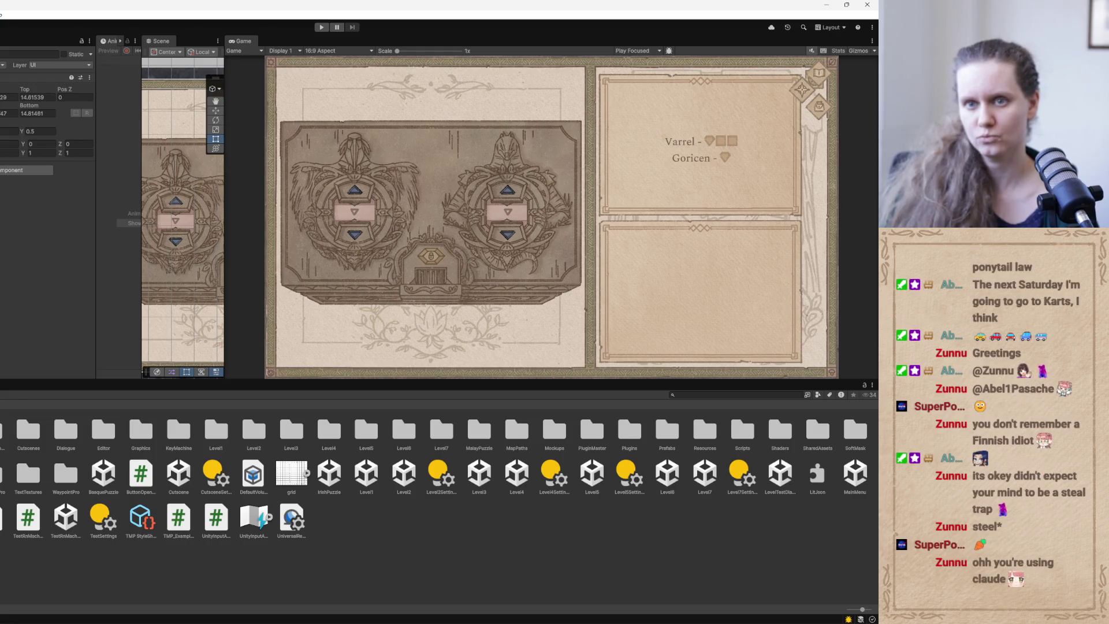
left_click(176, 223)
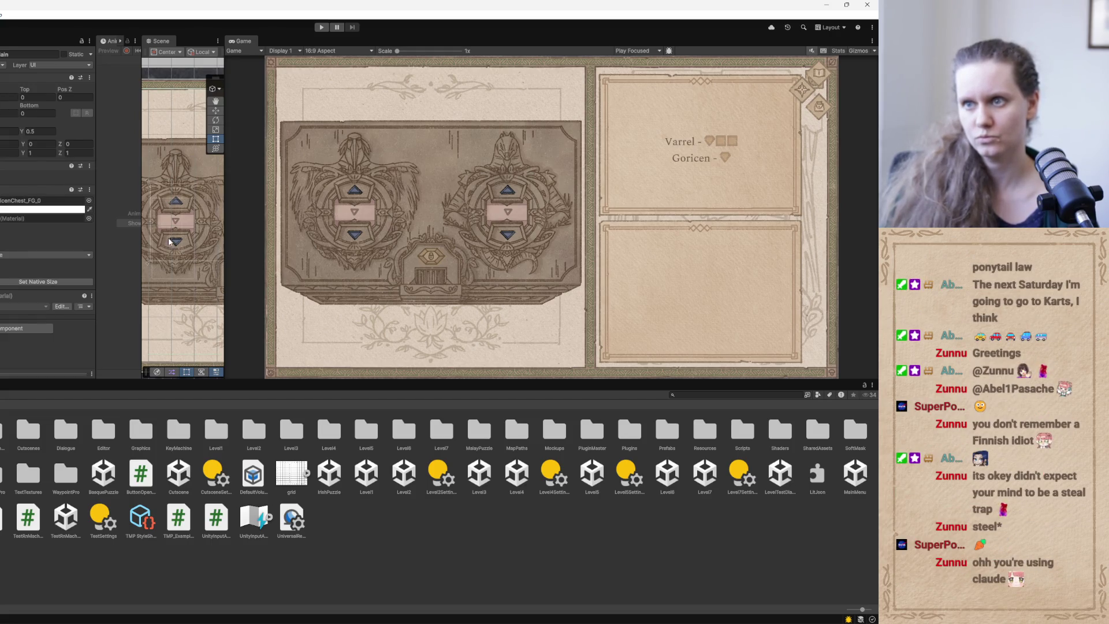
Widen the Scene view and toggle the chest foreground image off and on to compare.
left_click_drag(224, 216, 437, 216)
scroll(316, 229, "up", 5)
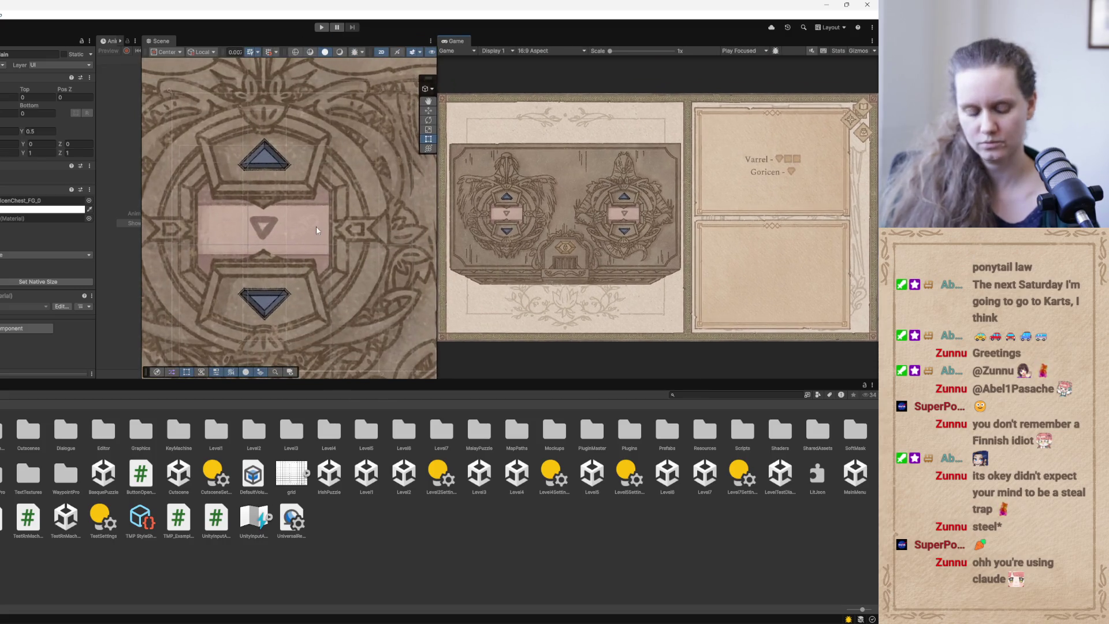
scroll(317, 230, "down", 1)
scroll(317, 230, "down", 6)
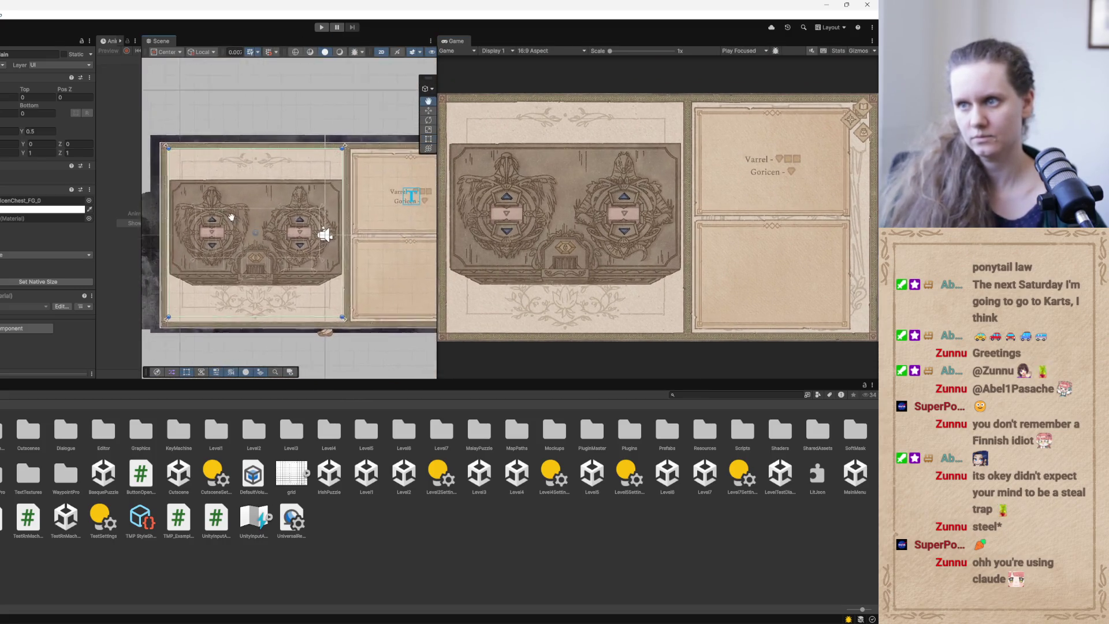
key("alt+shift+a")
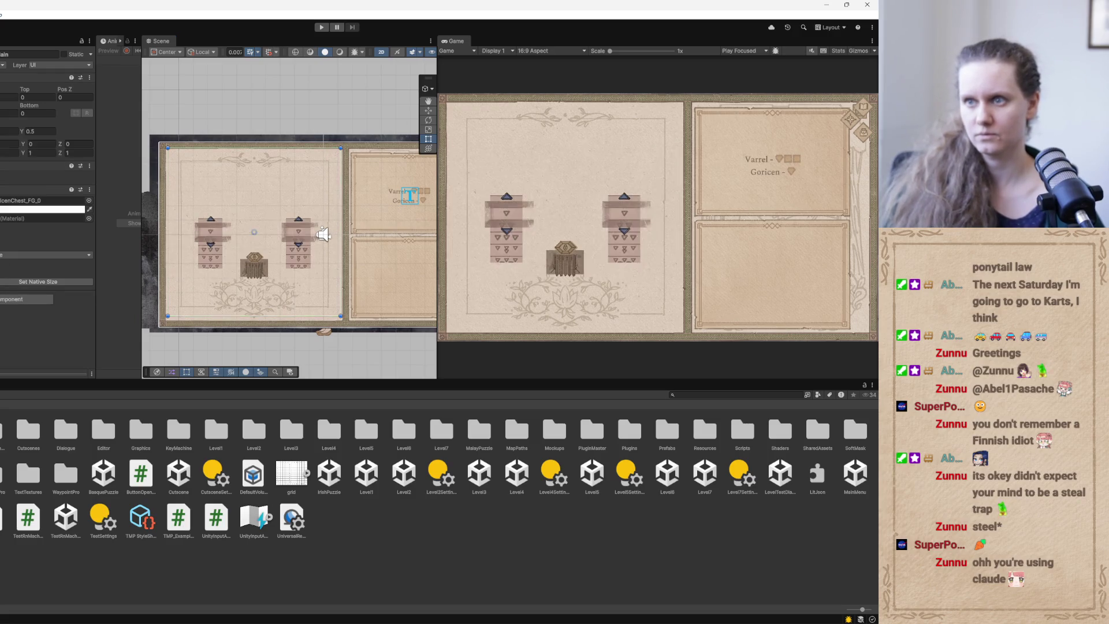
key("alt+shift+a")
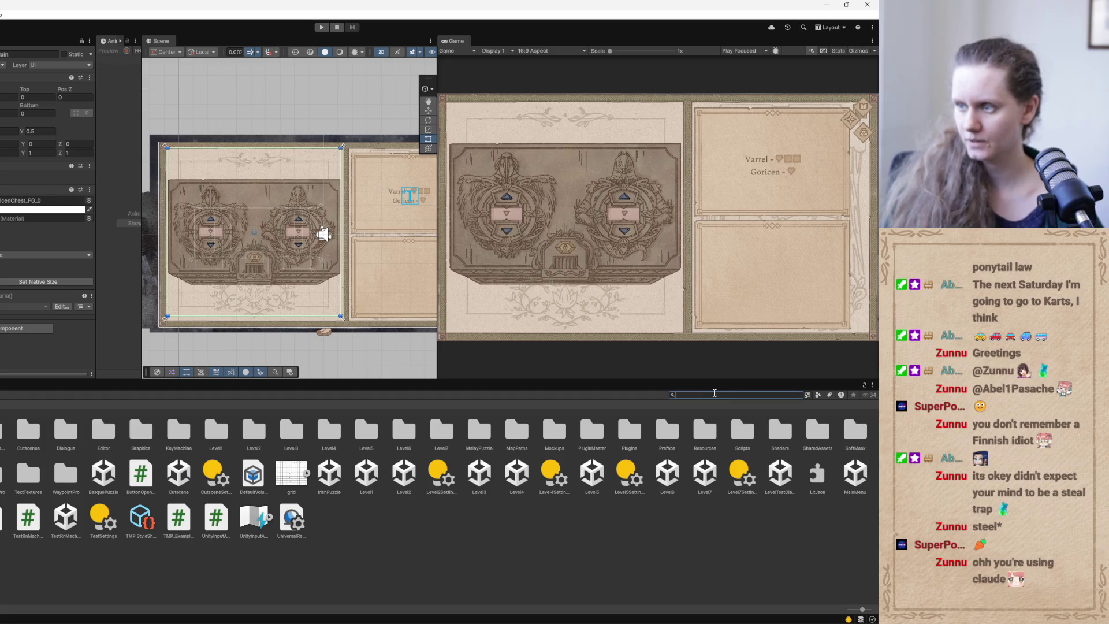
Search 'goricenches', drop GoricenChest2_FG_0 into the chest Image's Sprite field, and inspect the lock elements.
type("gorice")
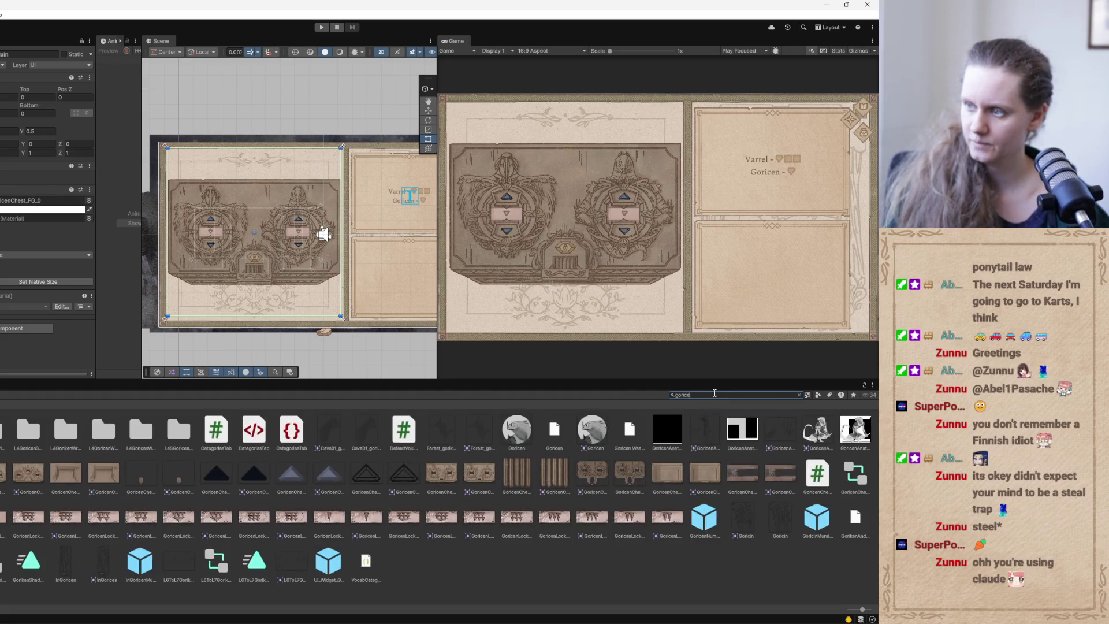
type("nches")
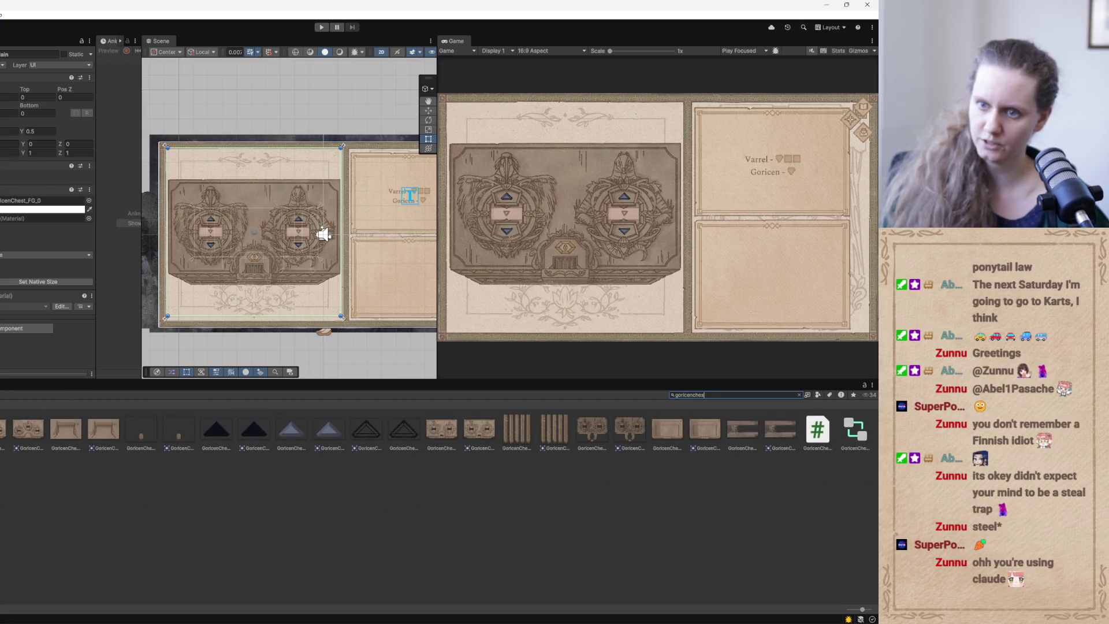
mouse_move(630, 429)
left_mouse_down()
mouse_move(2, 285)
mouse_move(5, 207)
left_mouse_up()
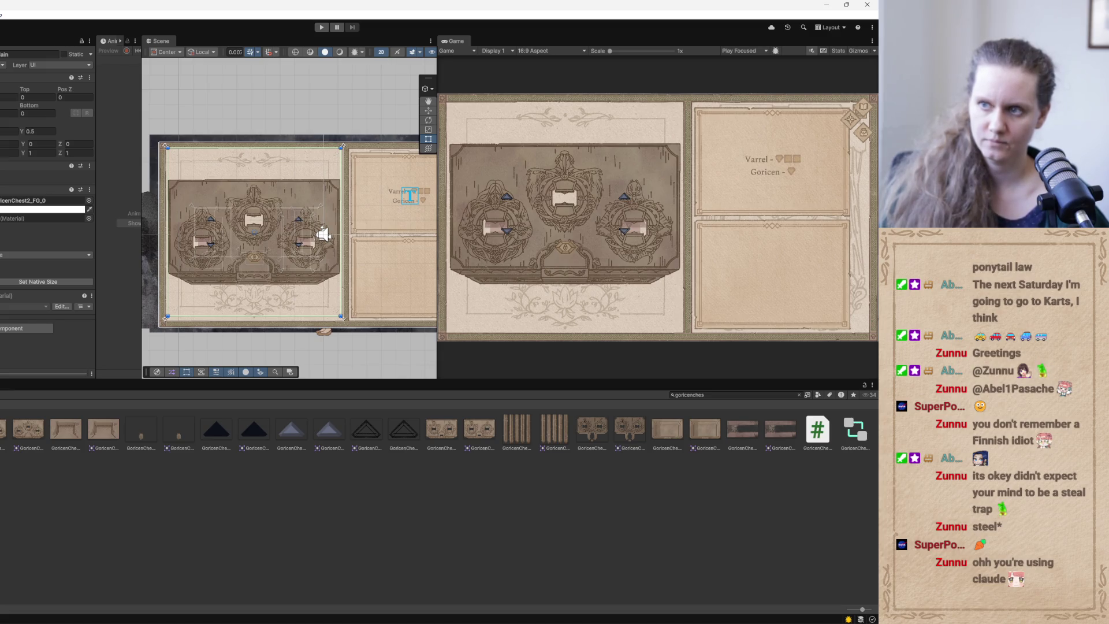
left_click(210, 230)
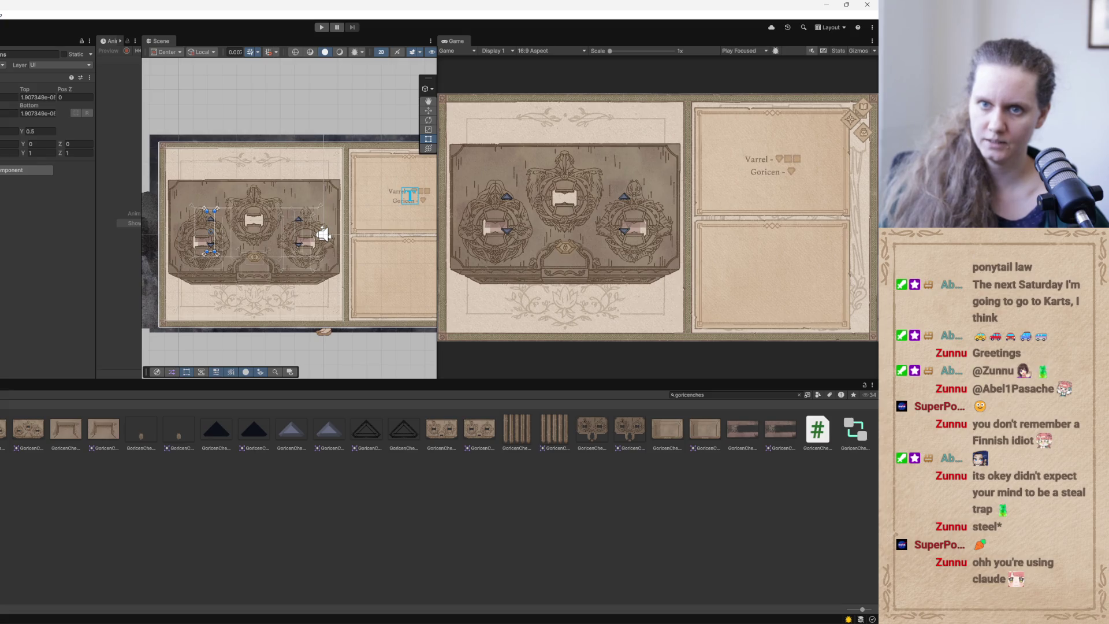
left_click(254, 268)
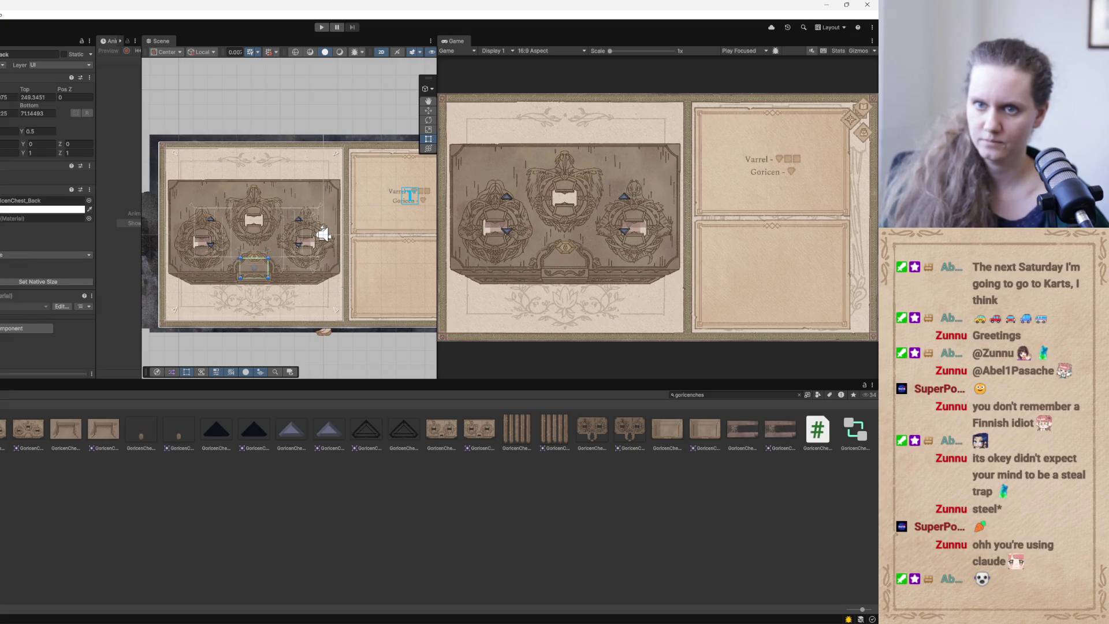
left_click(253, 266)
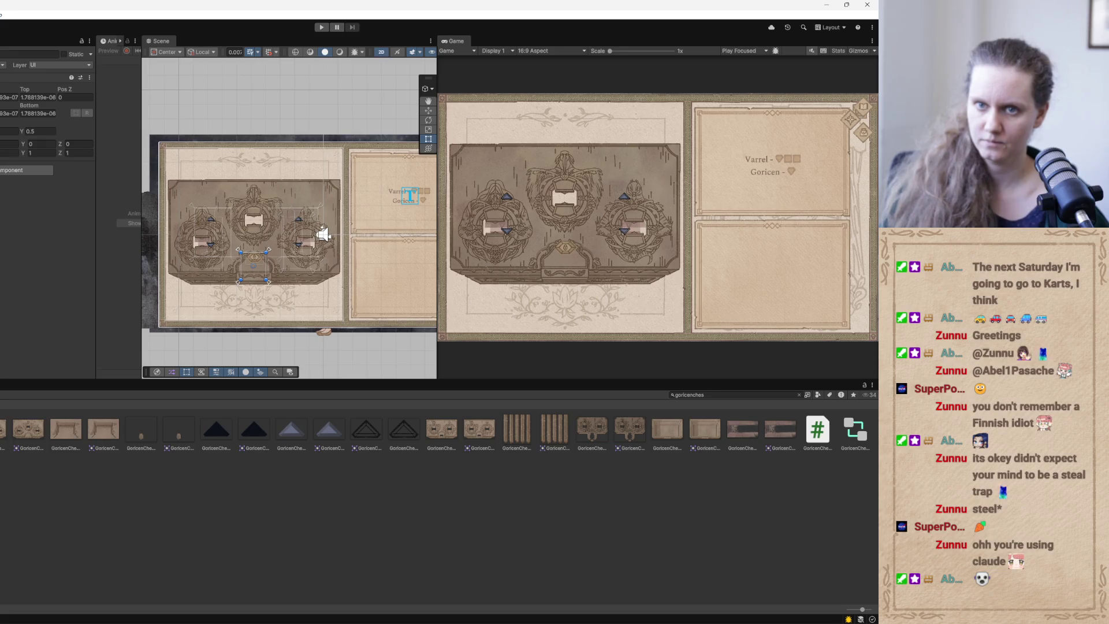
Pull the lock rect's bottom edge up to Bottom 37.2455 with the Rect tool.
scroll(264, 293, "up", 10)
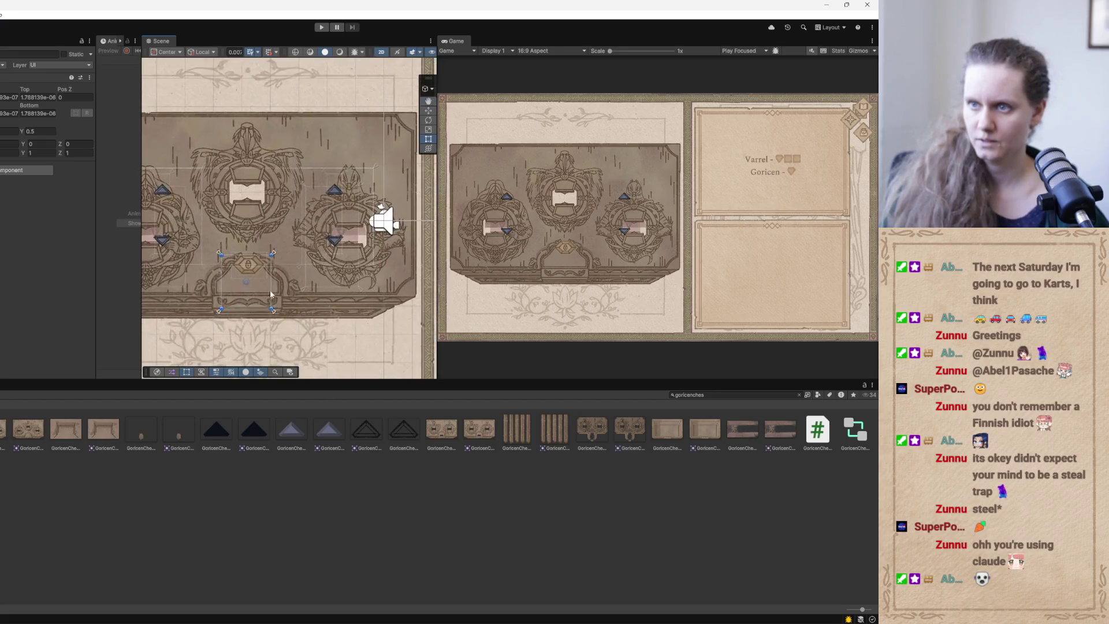
key("w")
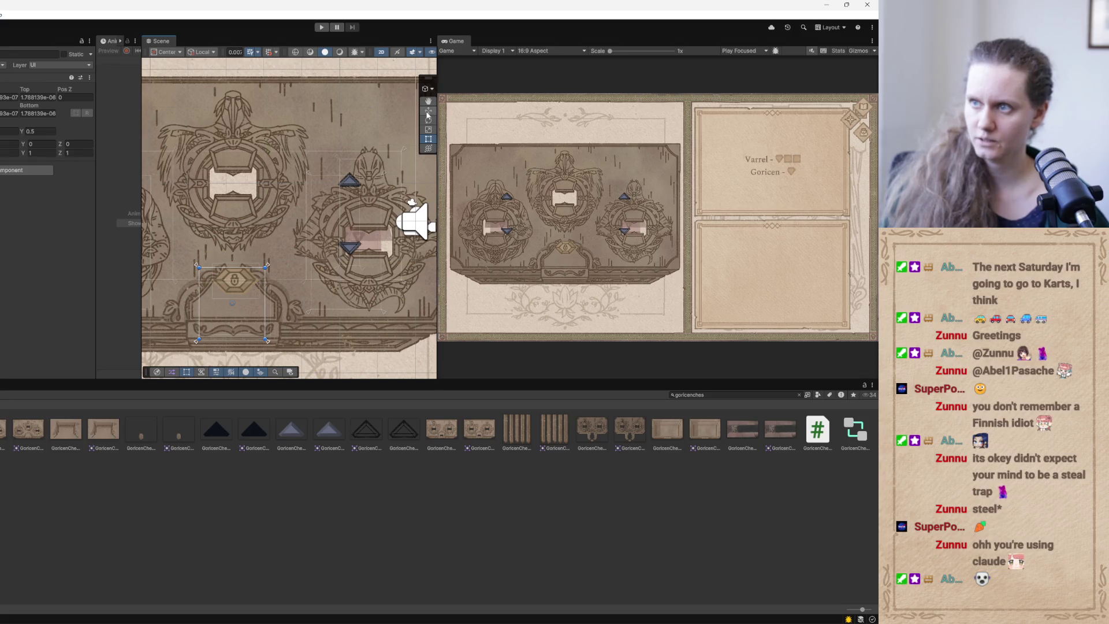
key("t")
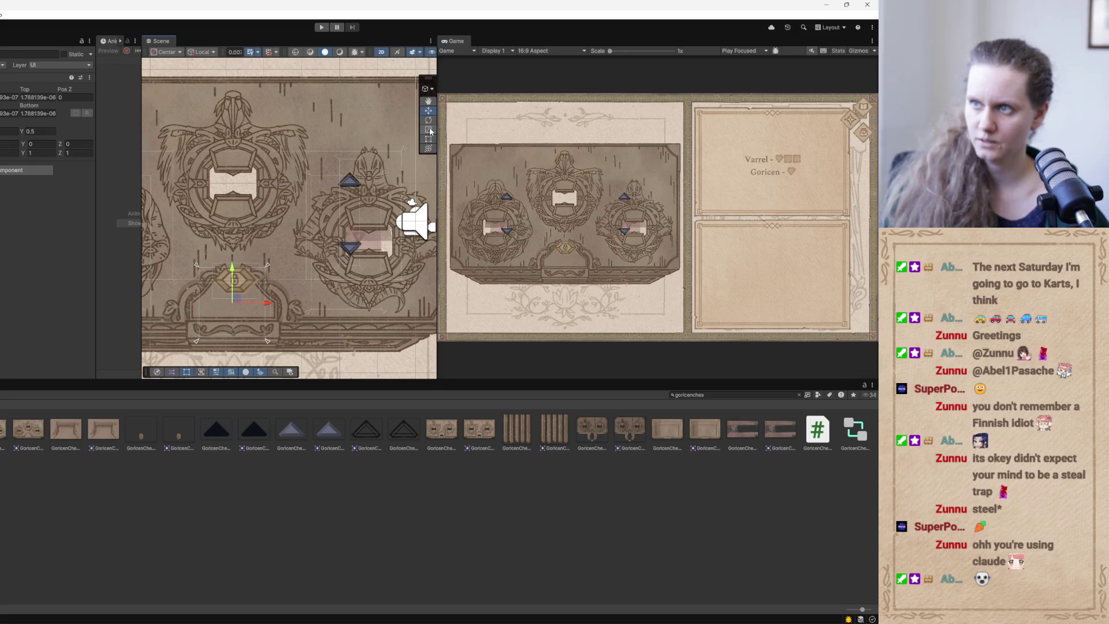
left_click_drag(229, 339, 241, 265)
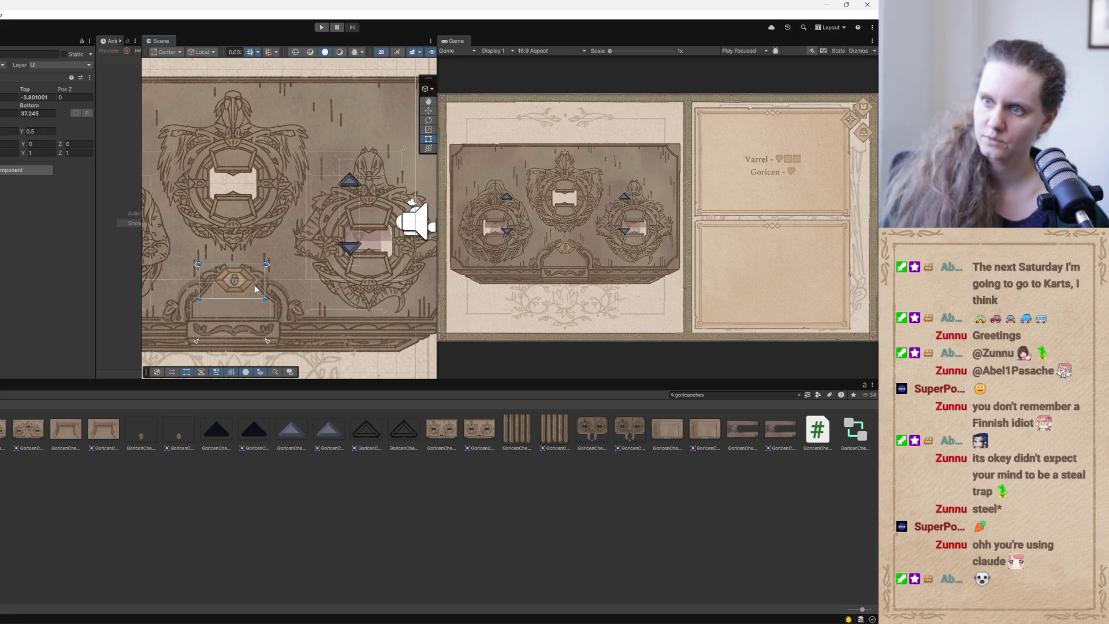
Select the three-medallion frame, lock ornament and another chest element to check their placement.
key("w")
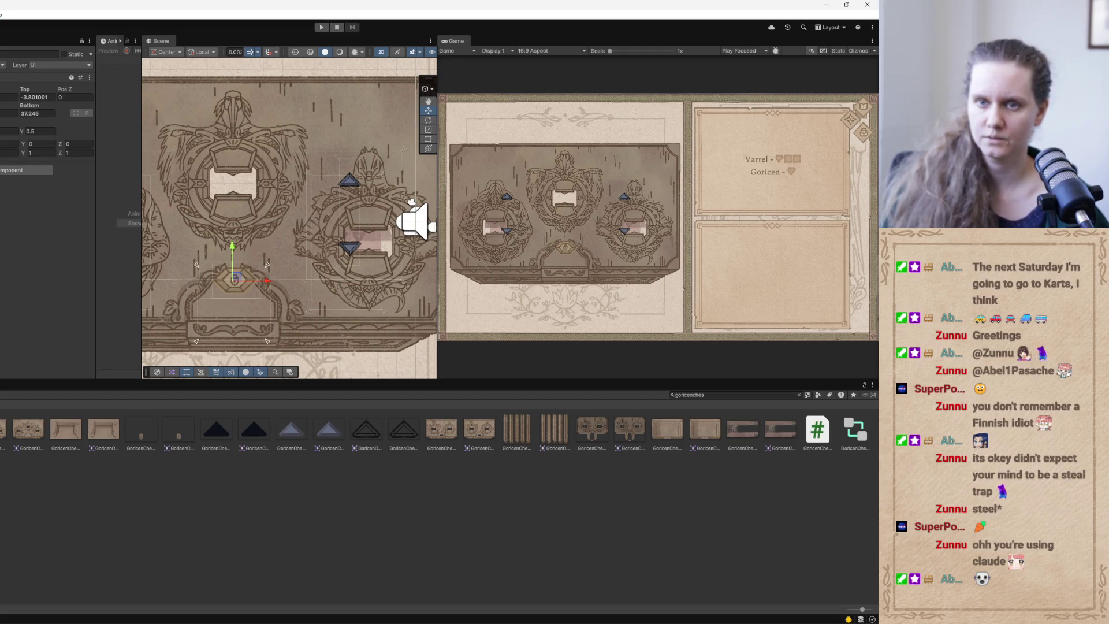
left_click(234, 196)
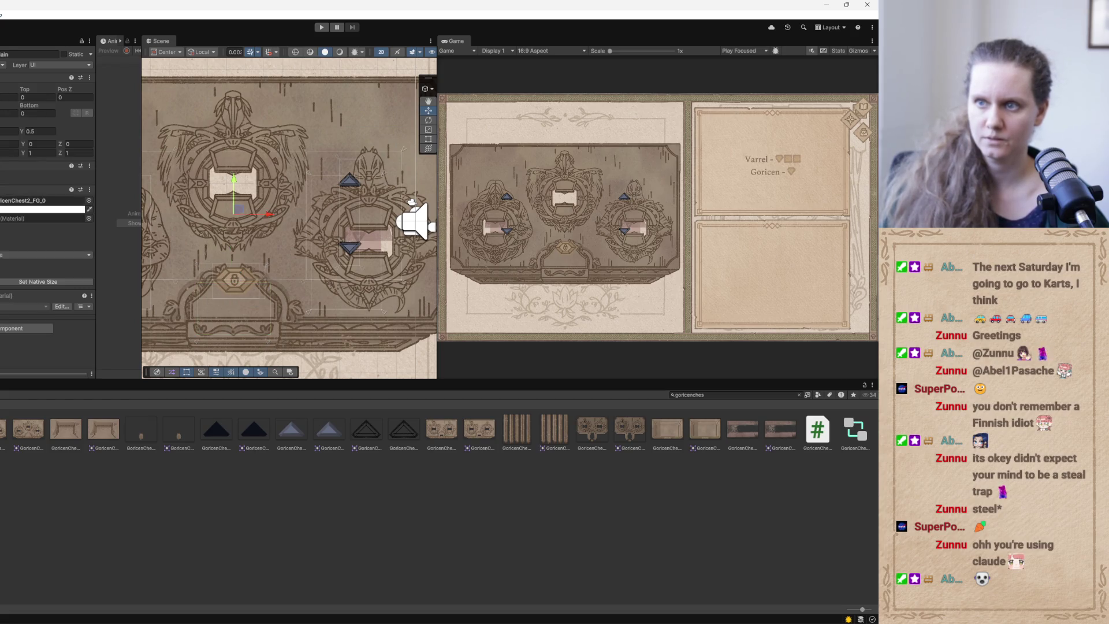
left_click(234, 280)
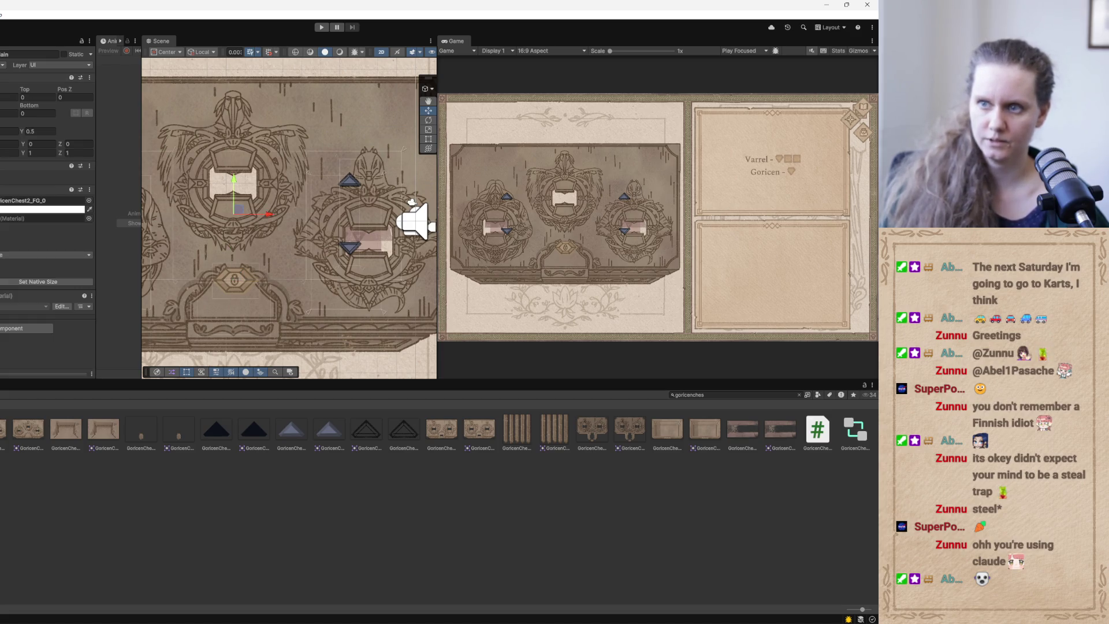
left_click(156, 243)
scroll(305, 266, "down", 5)
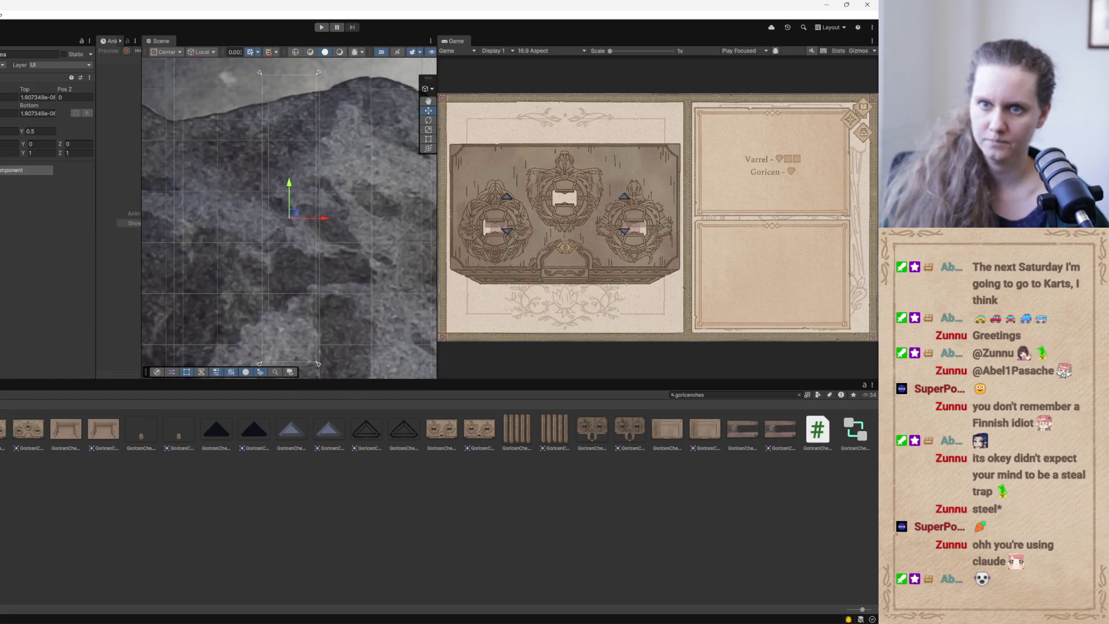
scroll(304, 266, "down", 5)
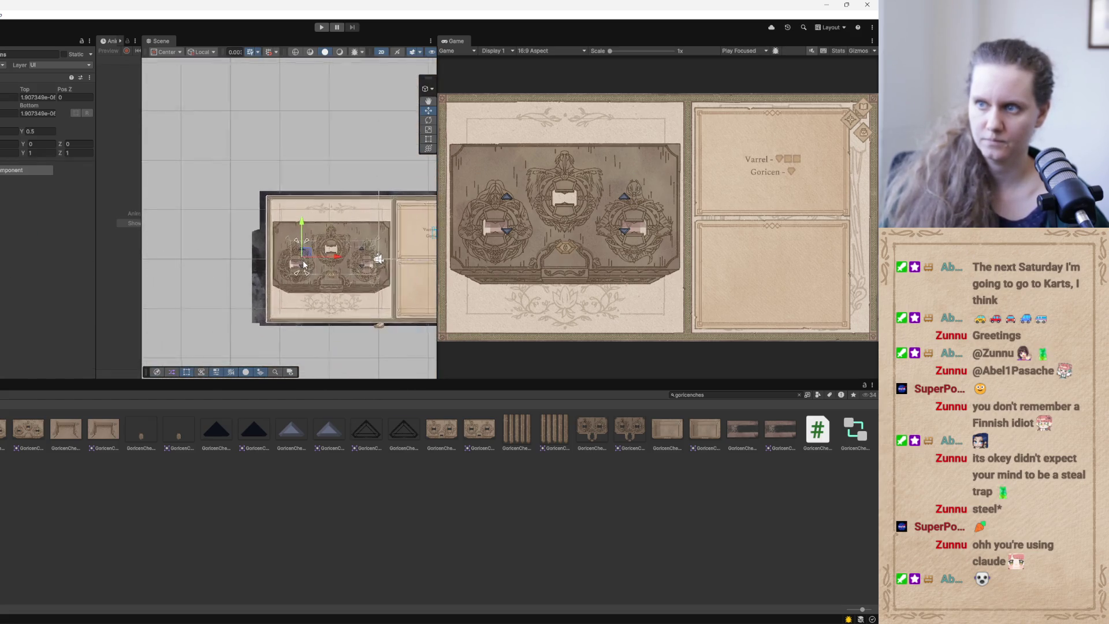
scroll(304, 265, "up", 4)
scroll(258, 275, "up", 2)
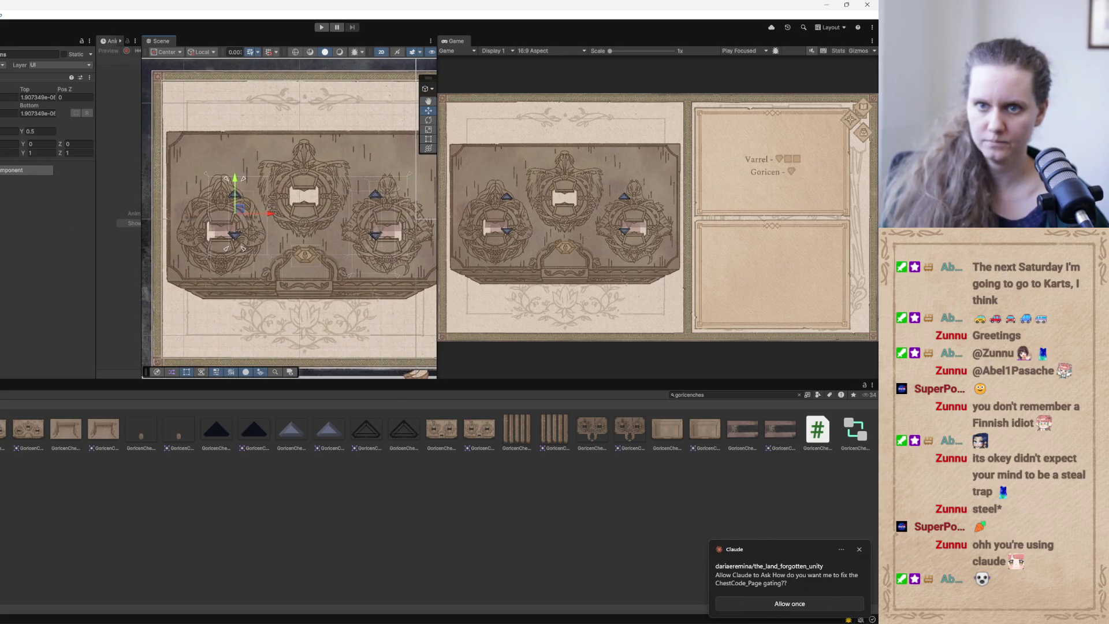
left_click(305, 220)
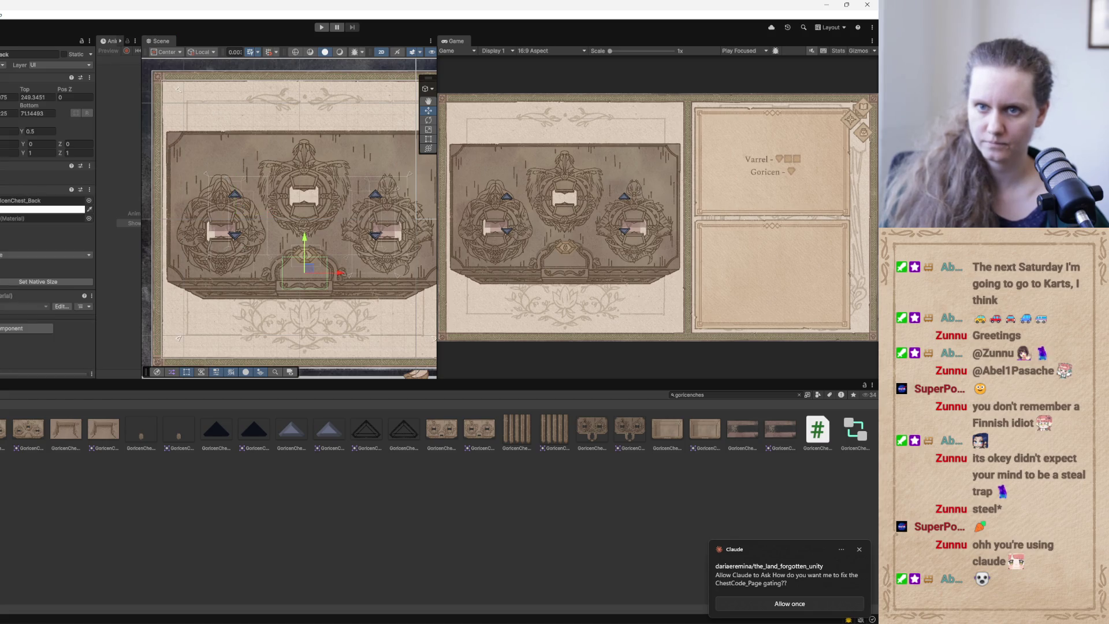
left_click(381, 214)
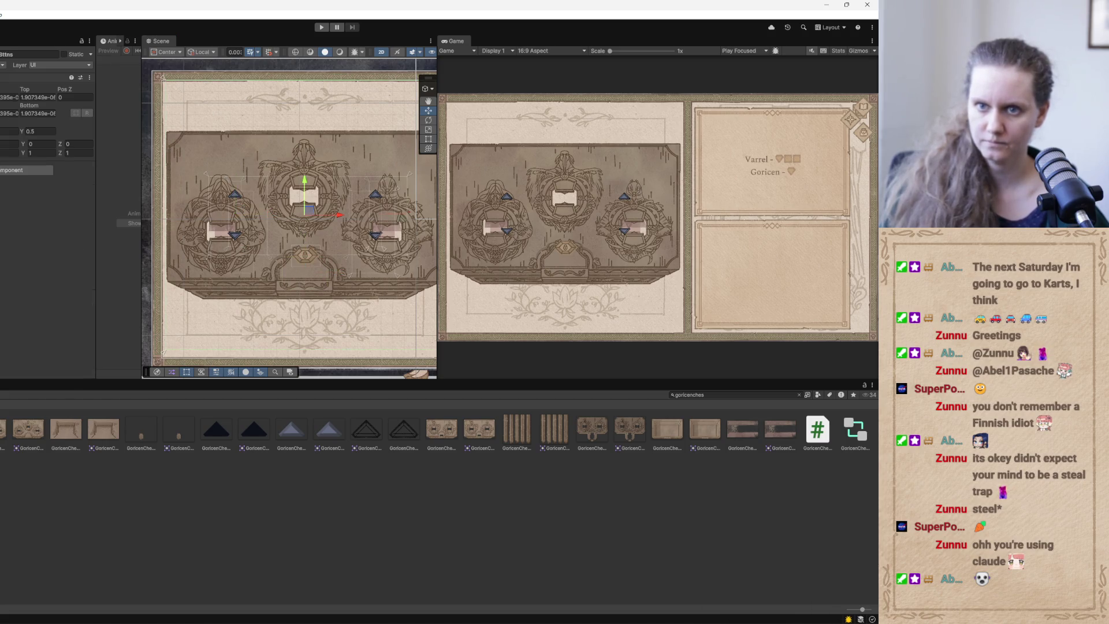
left_click(304, 207)
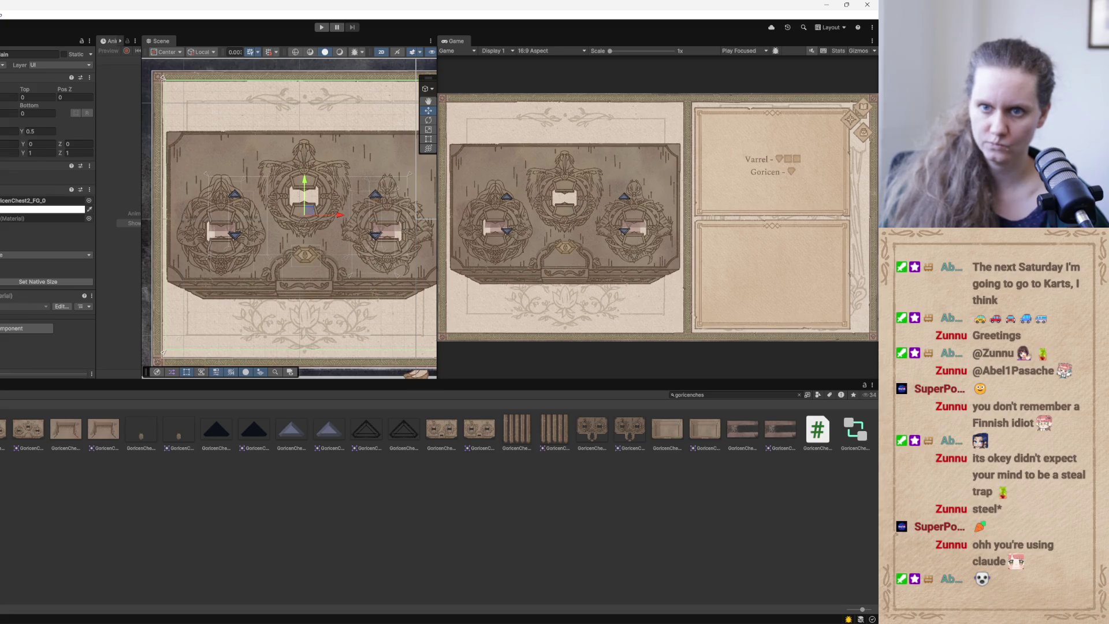
left_click(300, 228)
key("f")
scroll(392, 298, "down", 2)
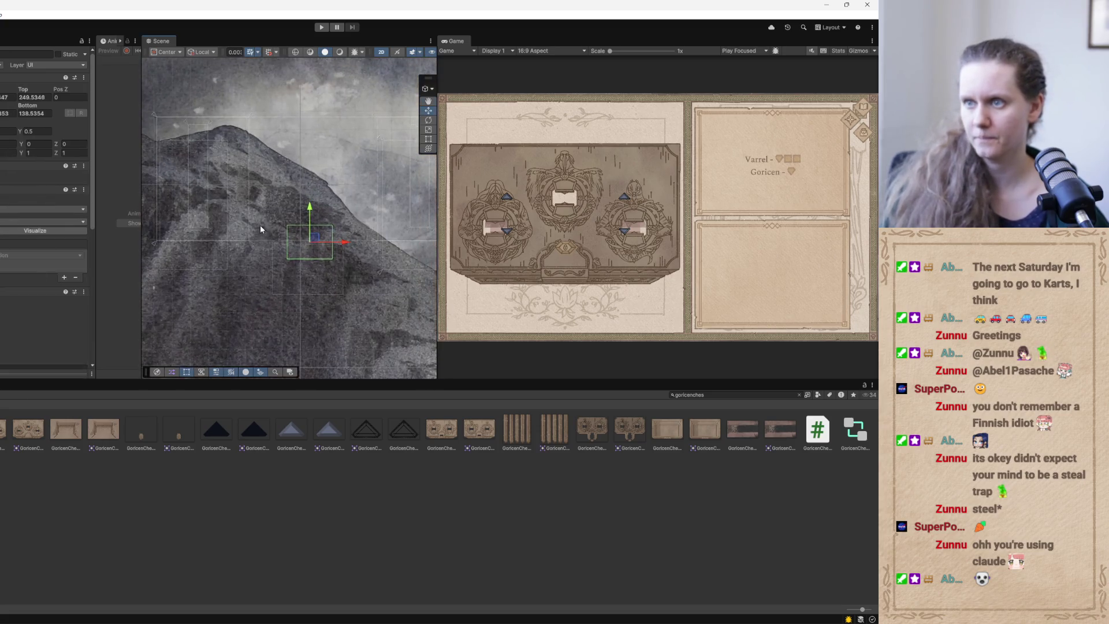
Align the chest lock with the chest base, zero its top and bottom offsets, and switch to Claude Code.
left_click_drag(307, 210, 307, 221)
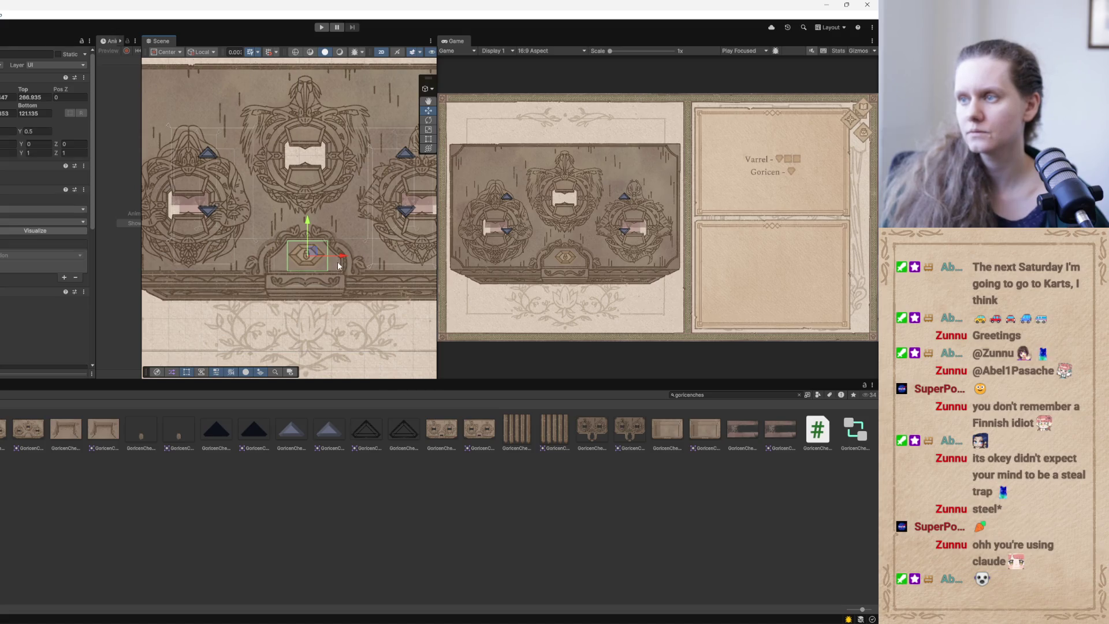
left_click_drag(307, 220, 330, 239)
key("t")
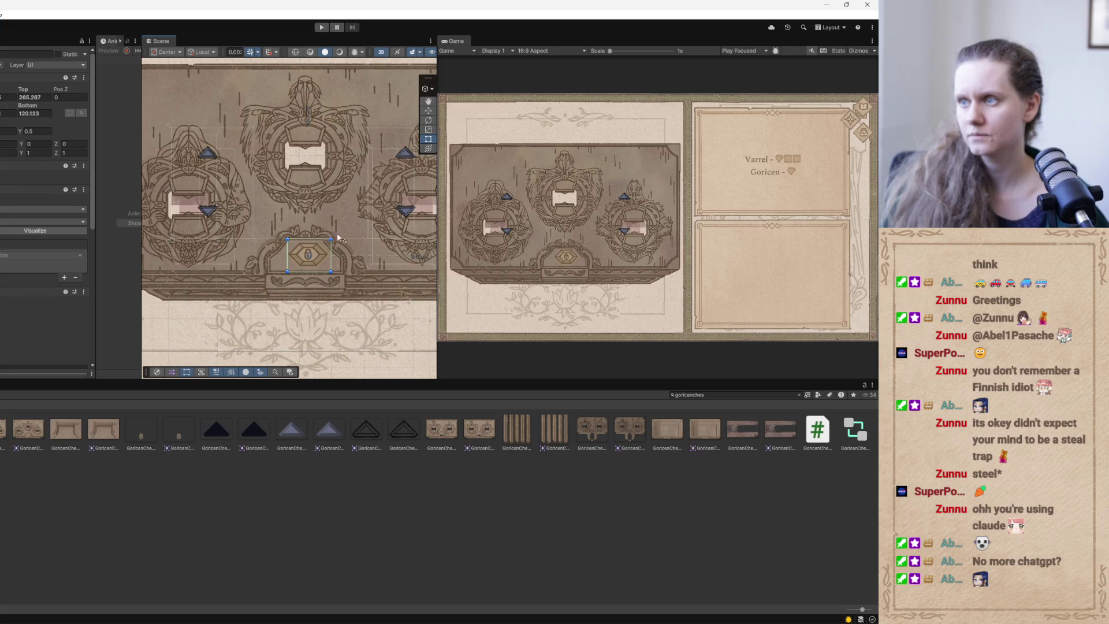
left_click(428, 110)
left_click_drag(343, 257, 340, 258)
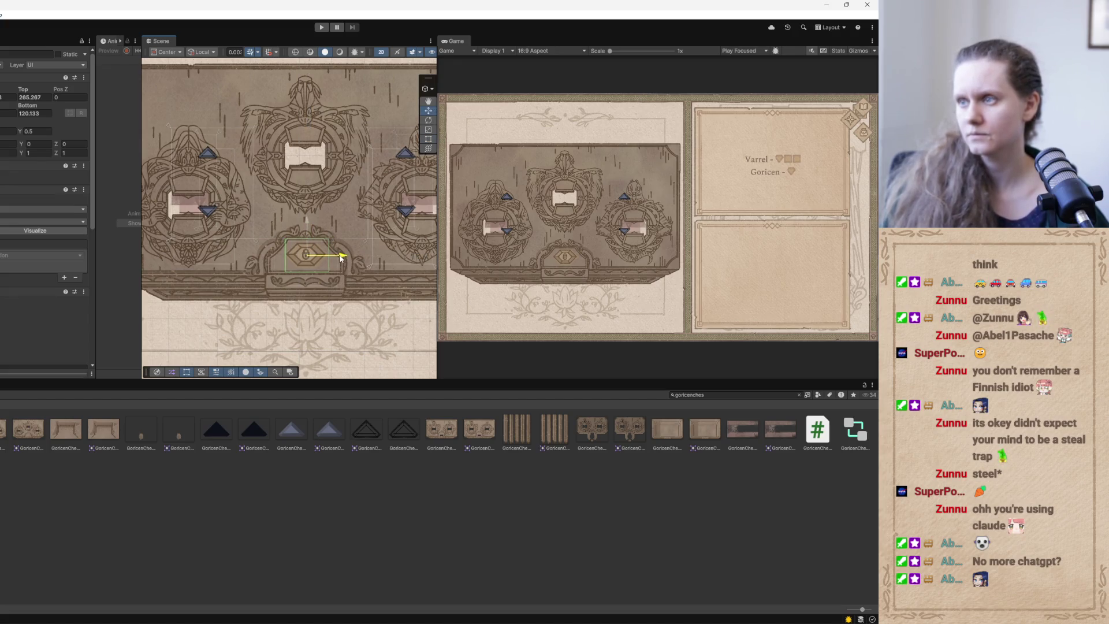
left_click_drag(306, 221, 306, 223)
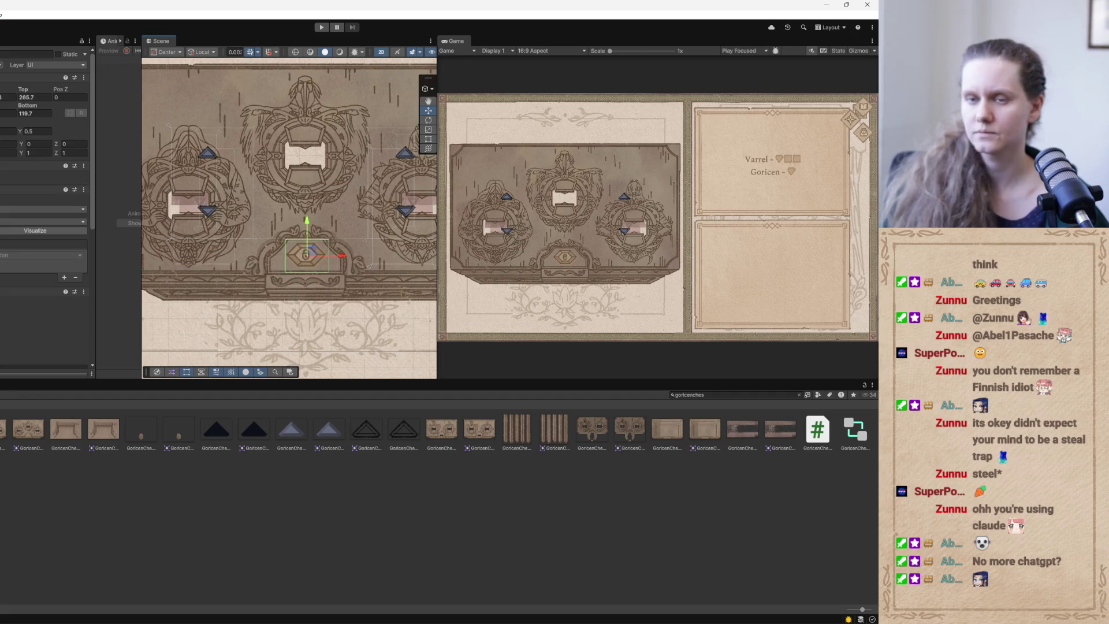
left_click(306, 254)
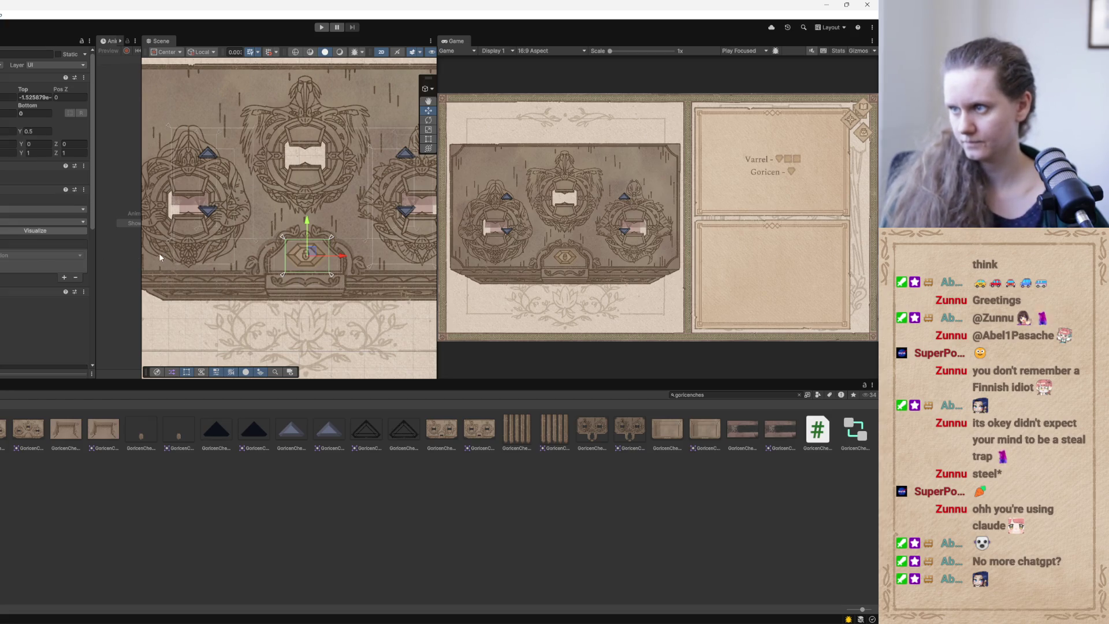
left_click(456, 602)
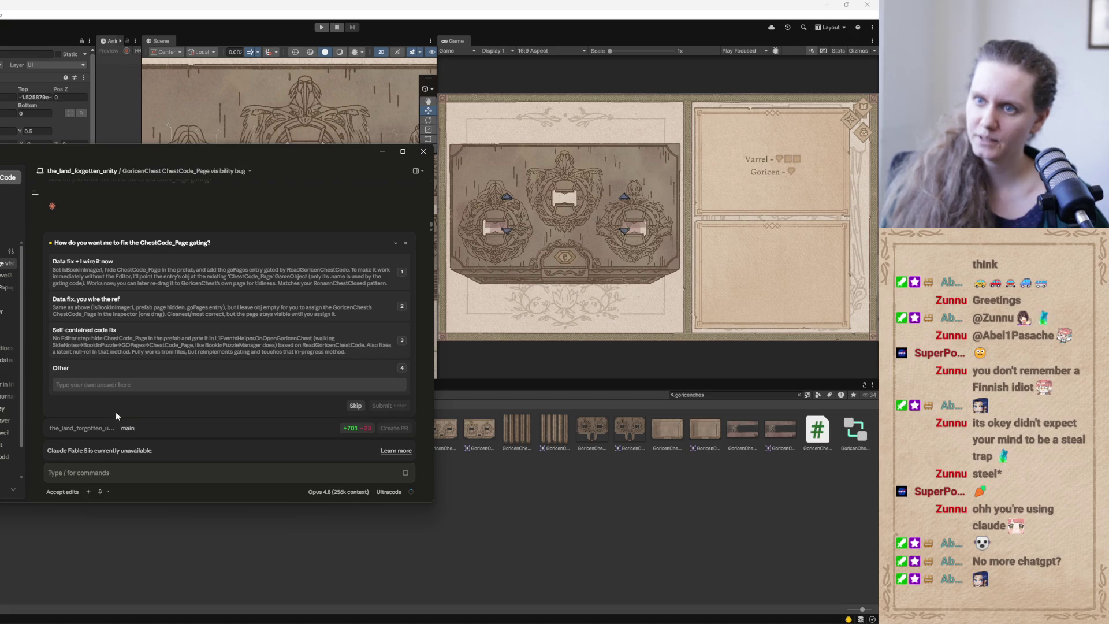
Read Claude's diagnosis, choose option 1 'Data fix + I wire it now', and minimize Claude.
left_click(405, 152)
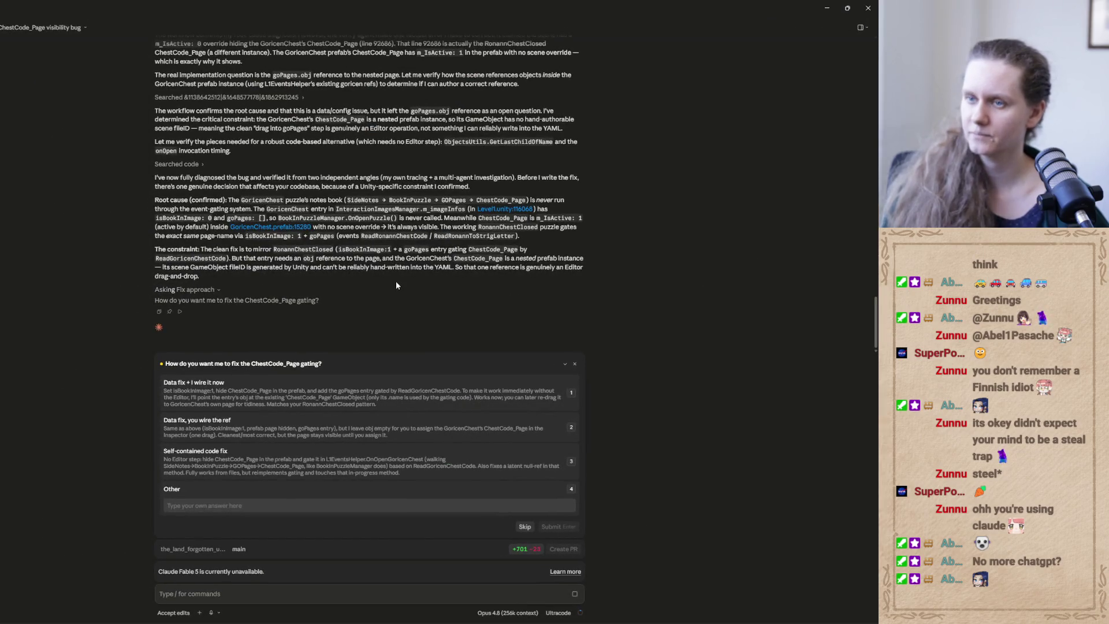
scroll(396, 283, "up", 3)
scroll(397, 283, "down", 3)
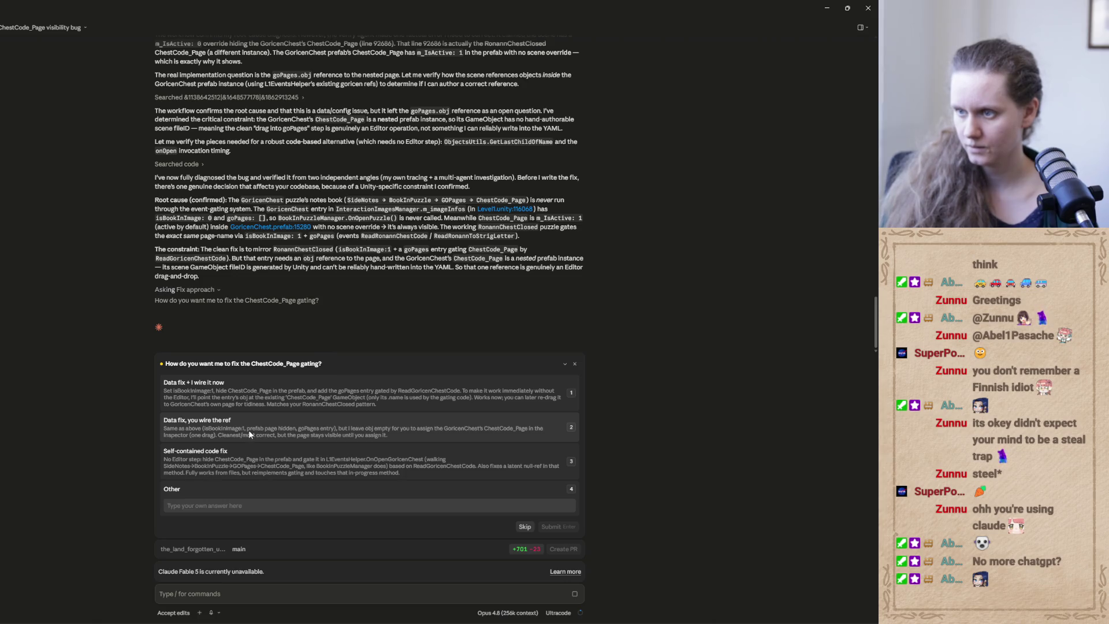
left_click(265, 390)
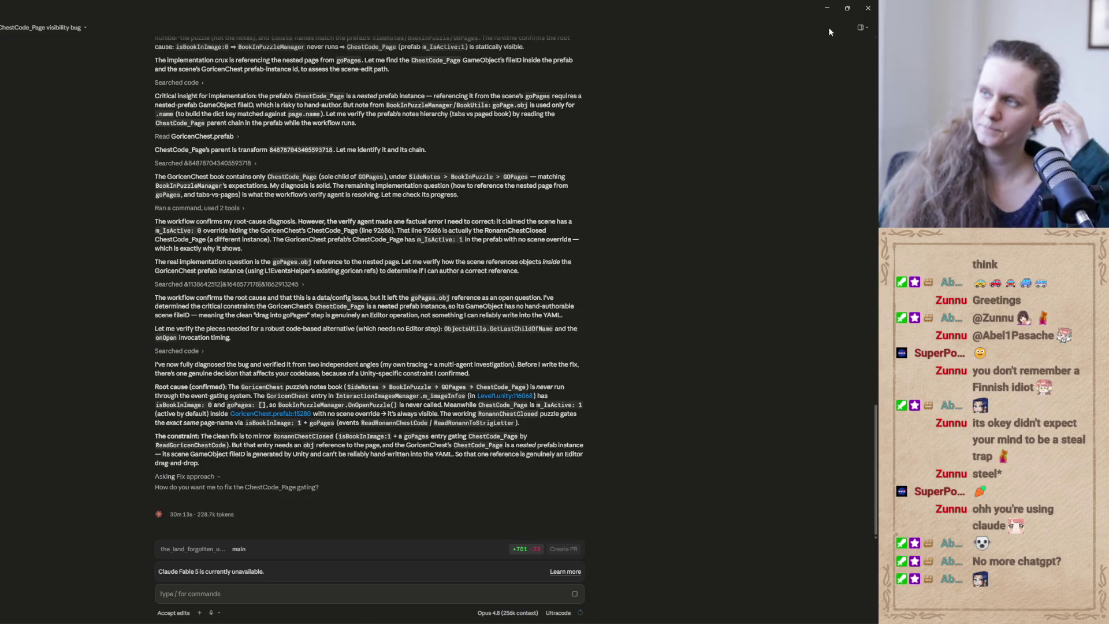
left_click(827, 9)
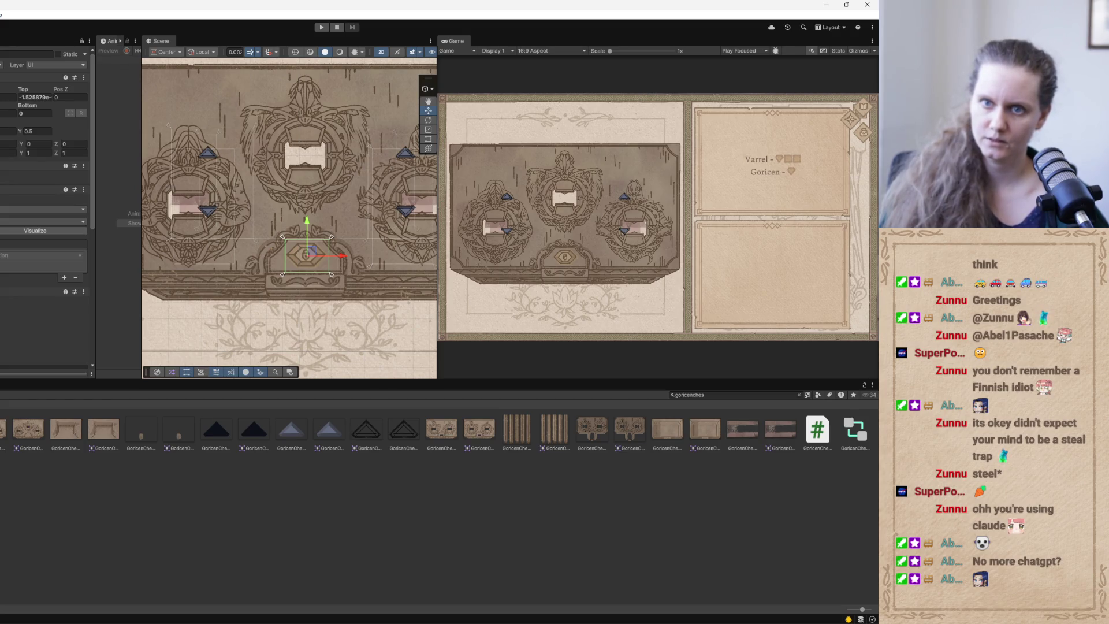
Select the right medallion slot piece and slide it back to zero horizontal offset.
left_click(407, 231)
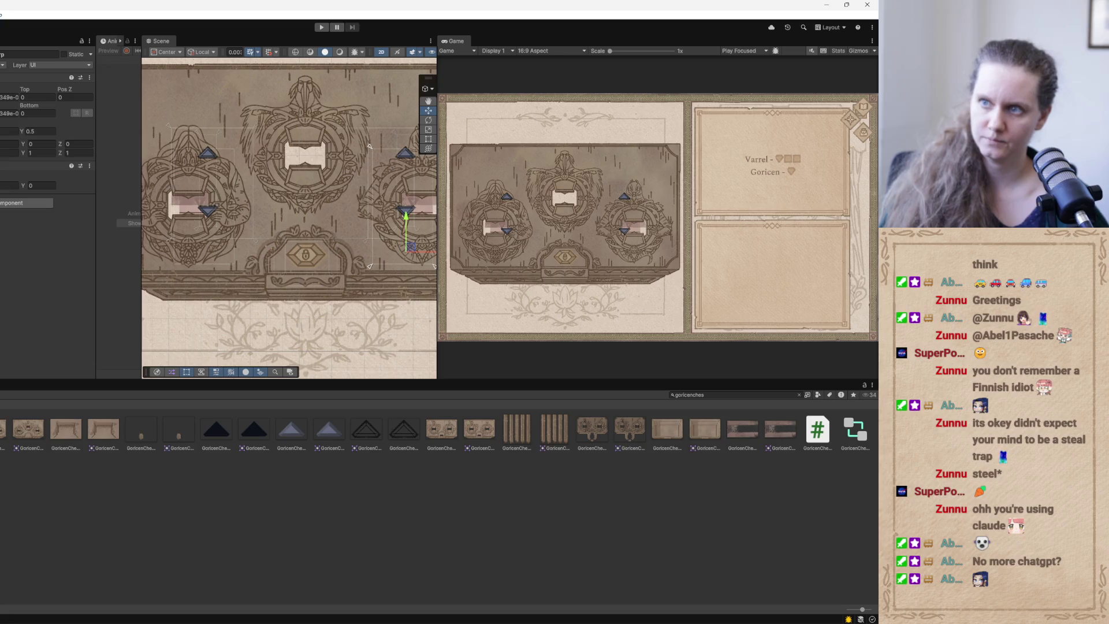
mouse_move(298, 239)
left_mouse_down()
mouse_move(185, 254)
mouse_move(236, 260)
mouse_move(289, 243)
mouse_move(368, 319)
left_mouse_up()
key("f")
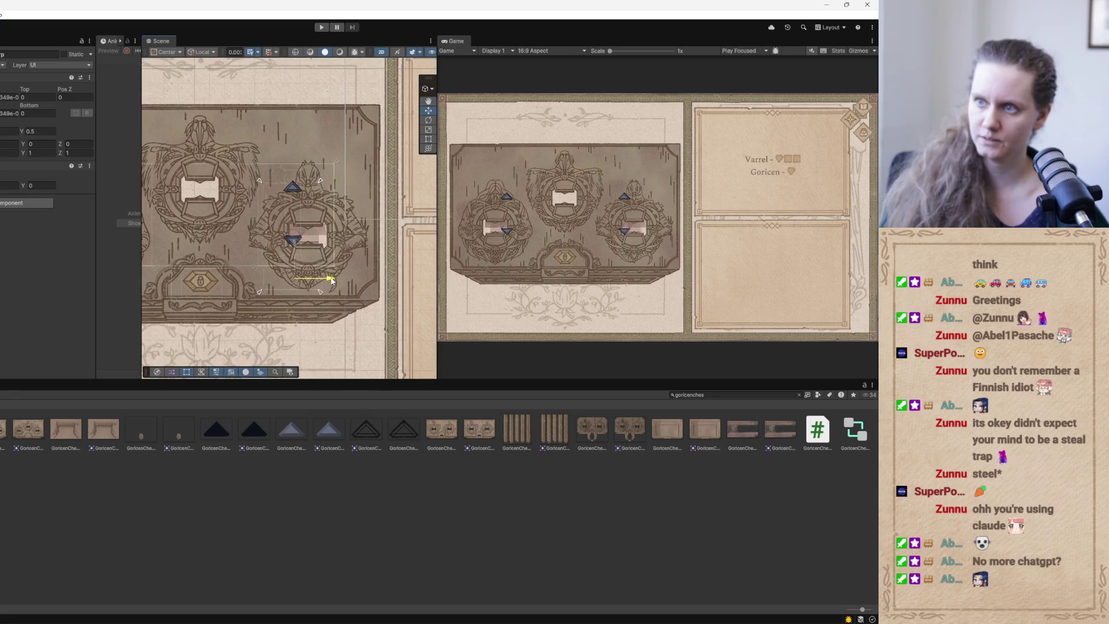
left_click_drag(344, 280, 333, 283)
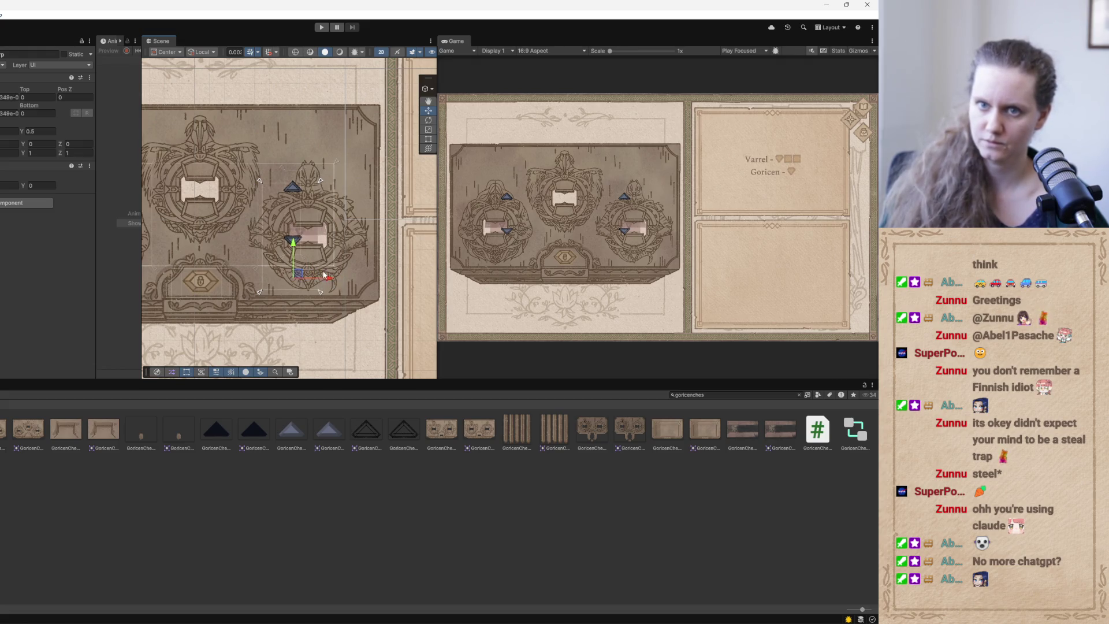
mouse_move(326, 275)
left_mouse_down()
mouse_move(338, 275)
mouse_move(304, 241)
left_mouse_up()
Shrink the slot rect from the top to a top offset of 18.76 and widen the Scene view.
left_click(428, 141)
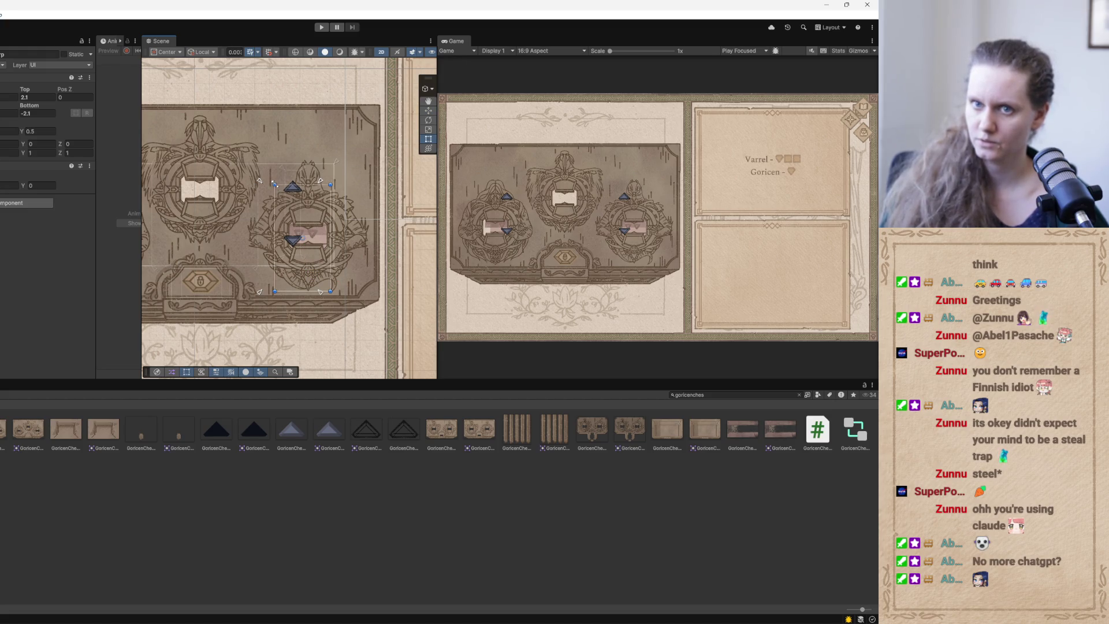
left_click_drag(275, 185, 283, 197)
key("f")
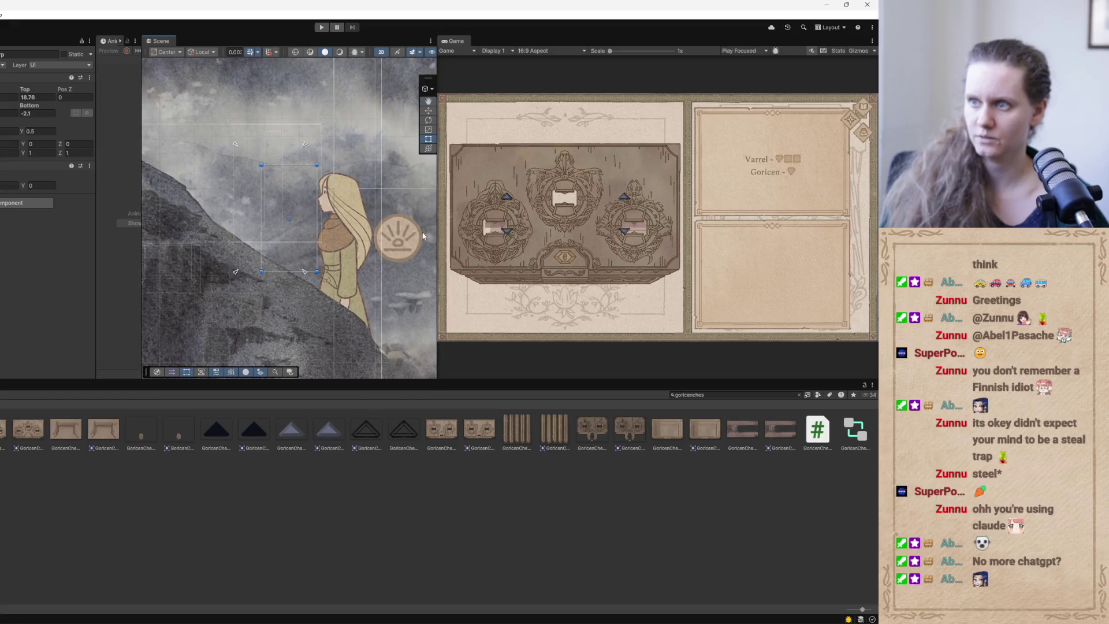
mouse_move(437, 248)
left_mouse_down()
mouse_move(752, 255)
mouse_move(742, 254)
left_mouse_up()
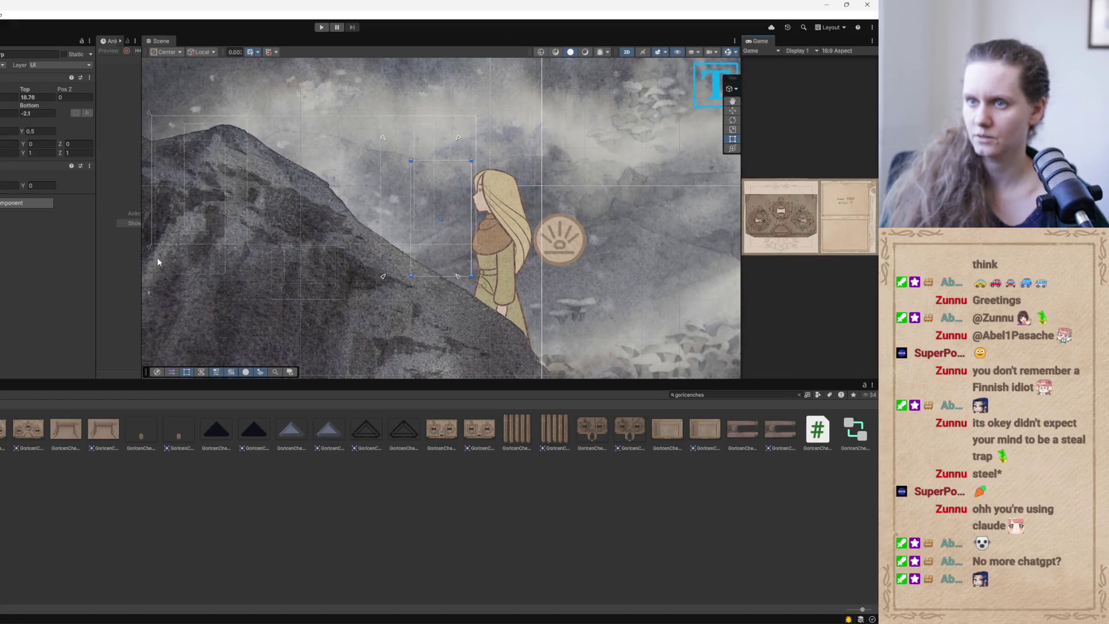
Enlarge the Scene view and frame a small piece of the right medallion.
left_click_drag(141, 261, 1, 261)
scroll(292, 280, "up", 3)
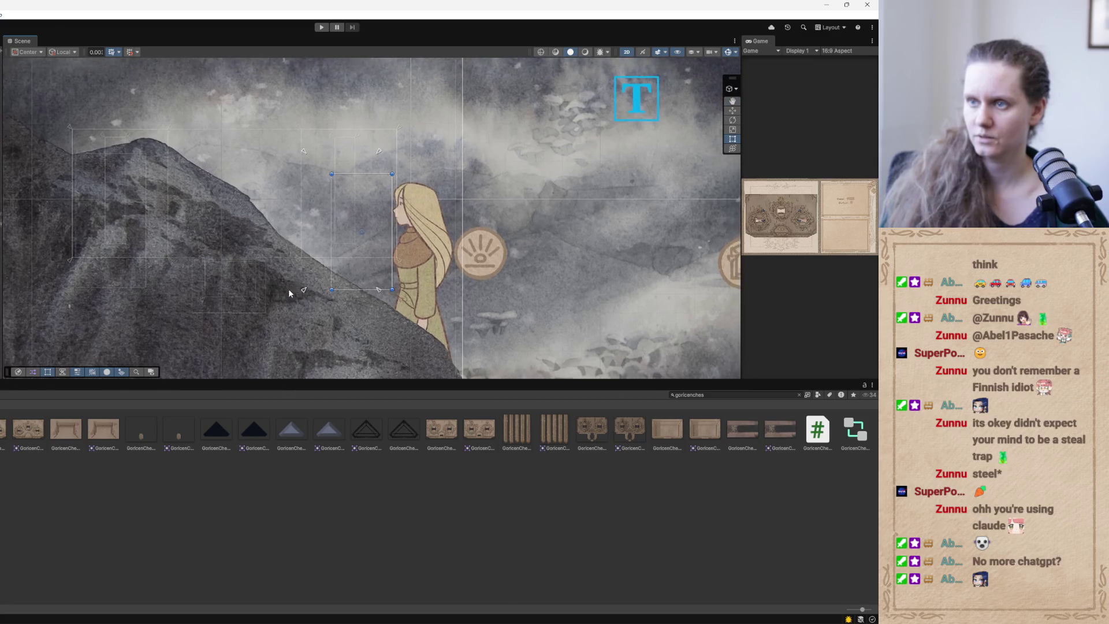
scroll(299, 269, "down", 10)
scroll(406, 206, "up", 2)
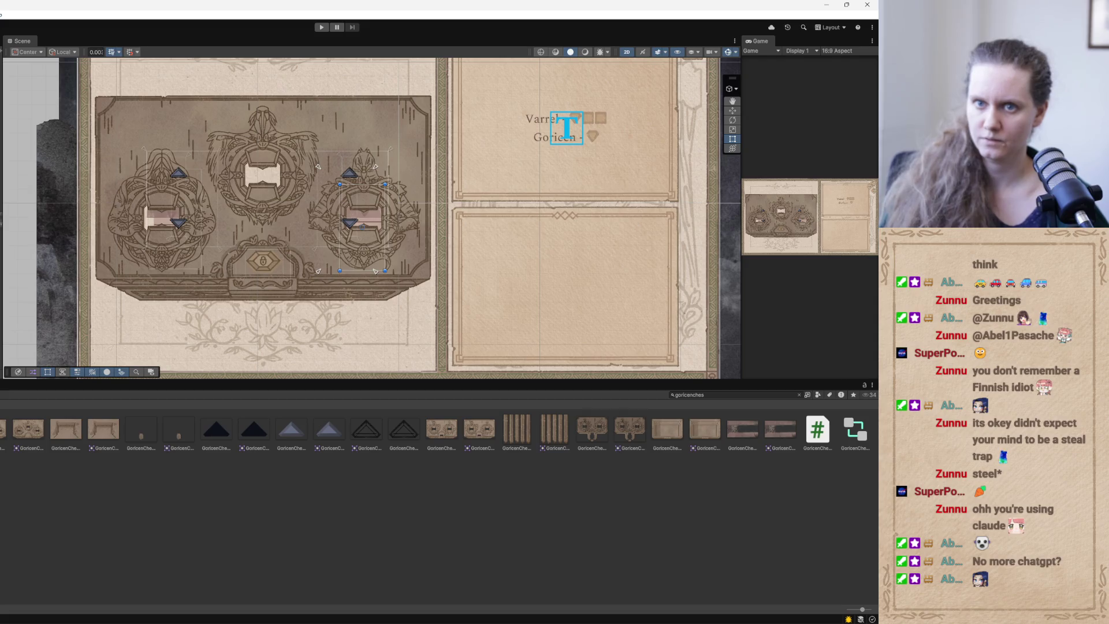
left_click(340, 186)
key("f")
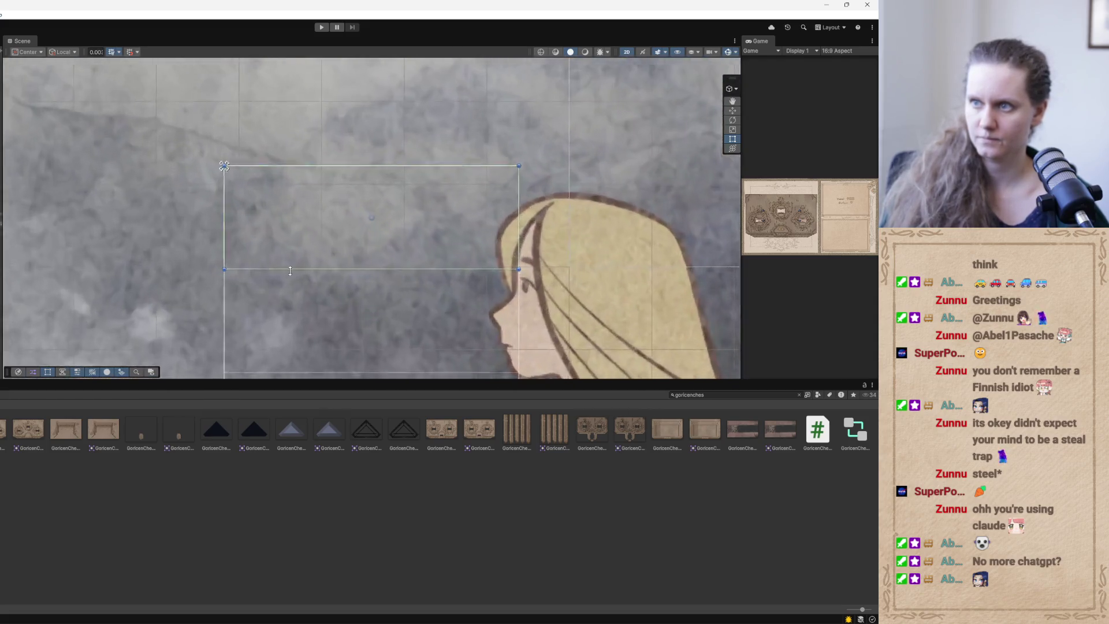
scroll(257, 291, "down", 5)
scroll(257, 291, "down", 3)
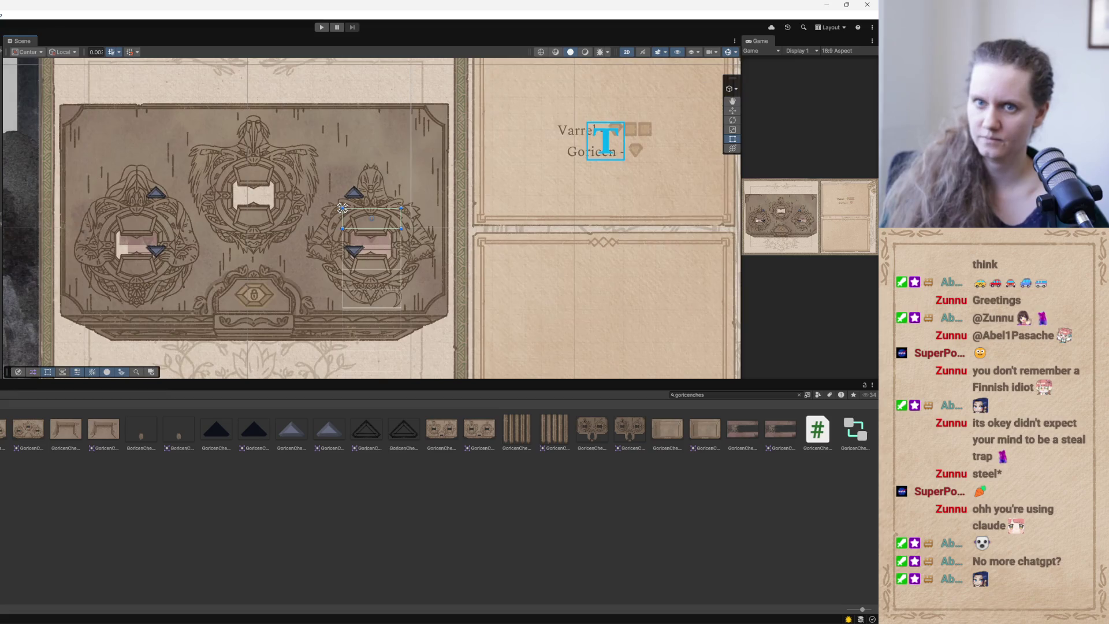
key("f")
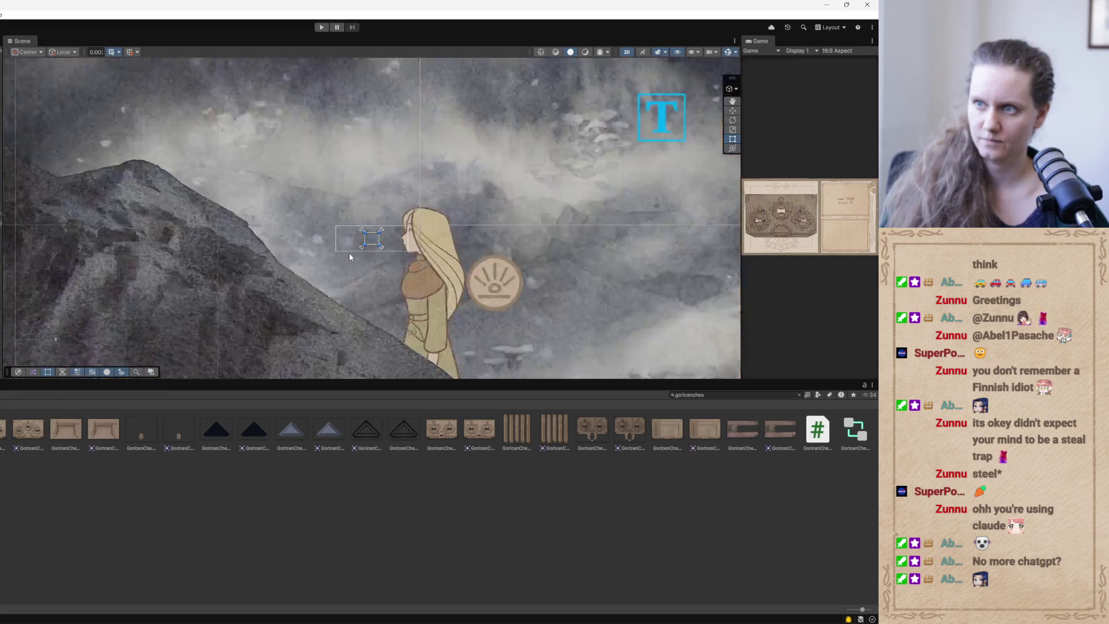
scroll(351, 277, "down", 3)
scroll(350, 276, "down", 8)
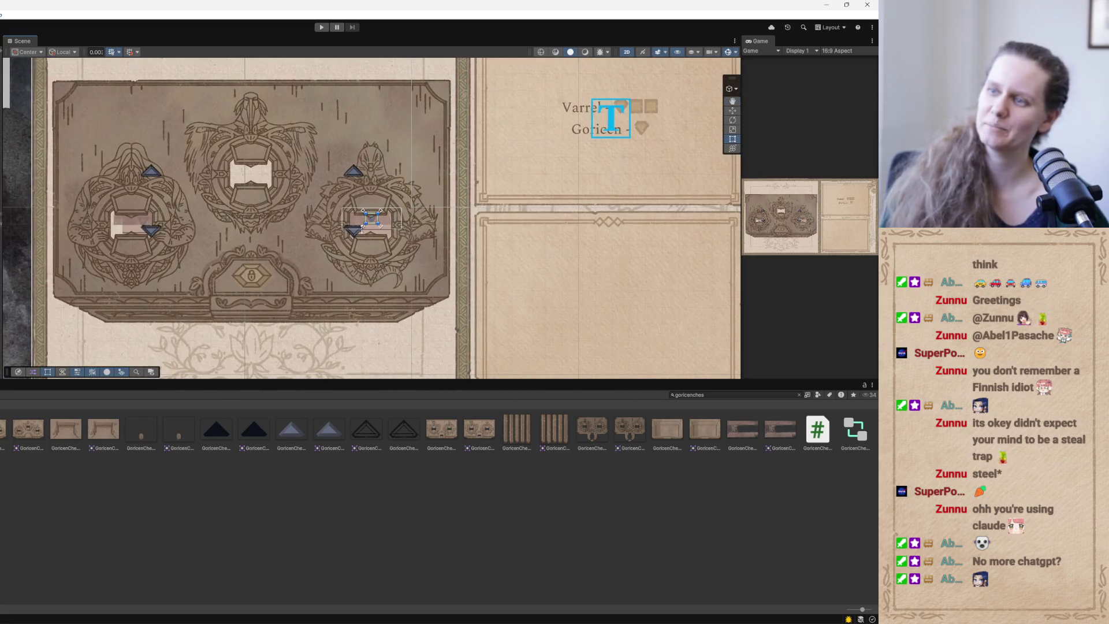
scroll(351, 277, "up", 2)
scroll(351, 277, "down", 1)
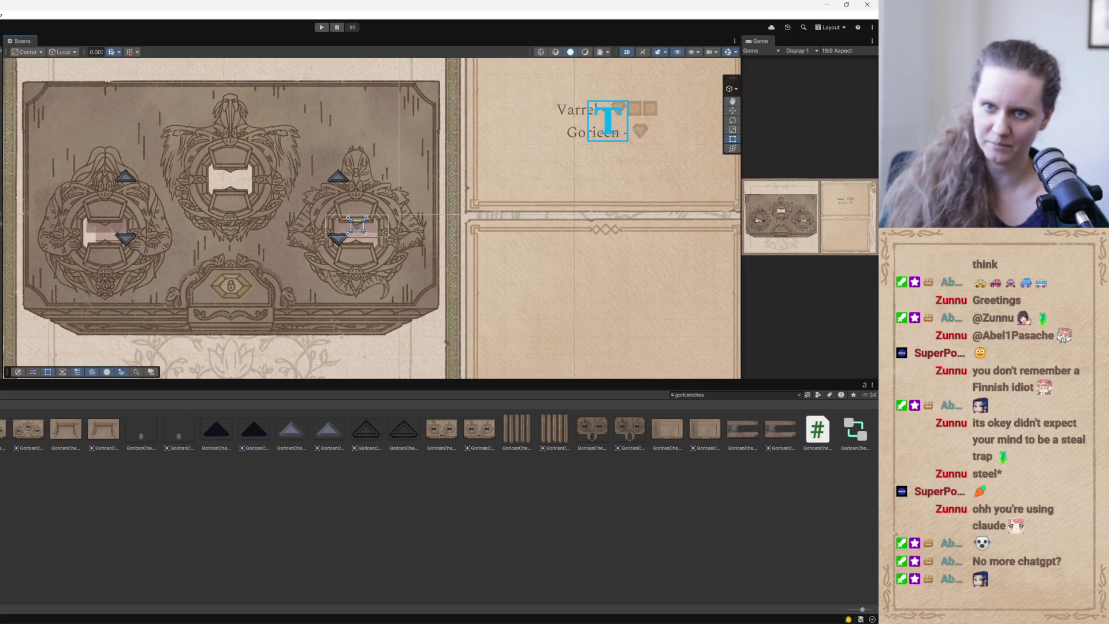
Move the right medallion's small arrow up about 20 px and its centre slot upward.
left_click(357, 227)
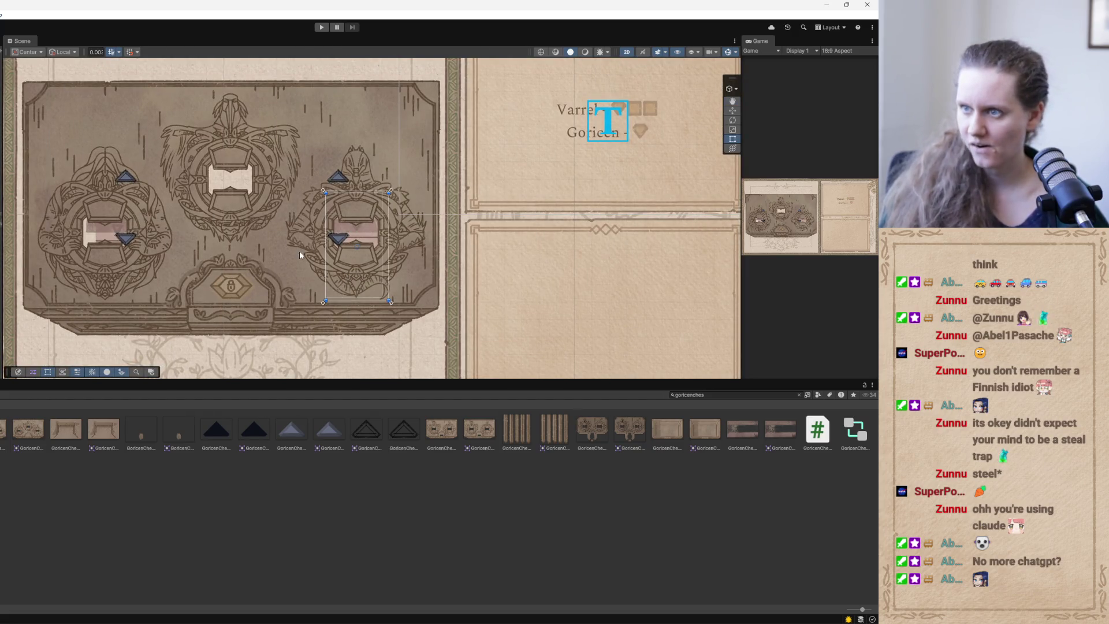
left_click(732, 111)
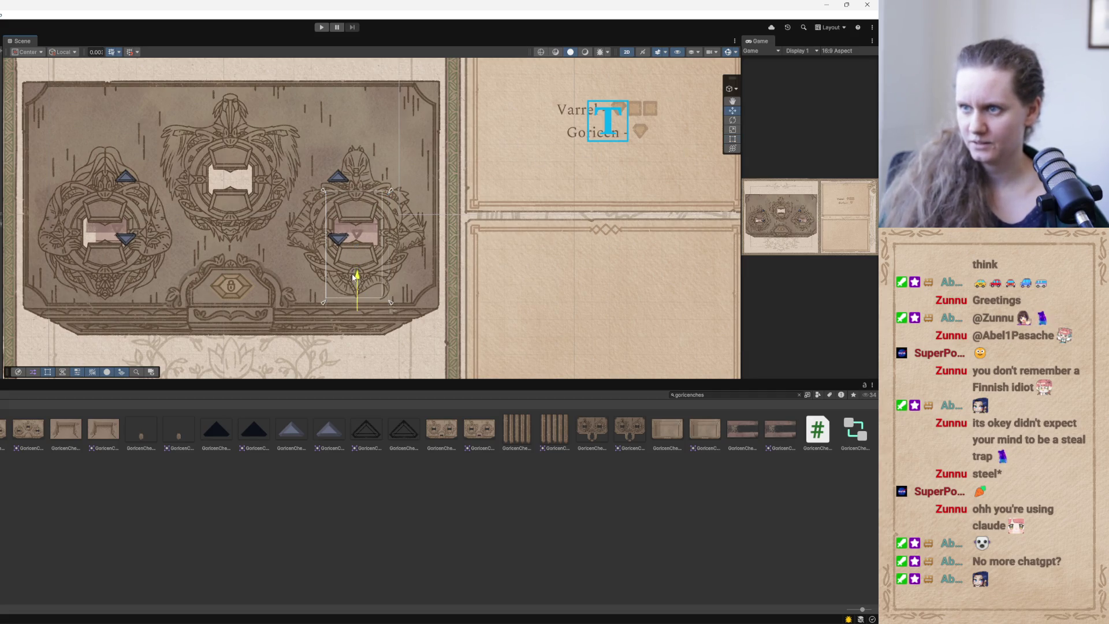
left_click_drag(349, 288, 350, 277)
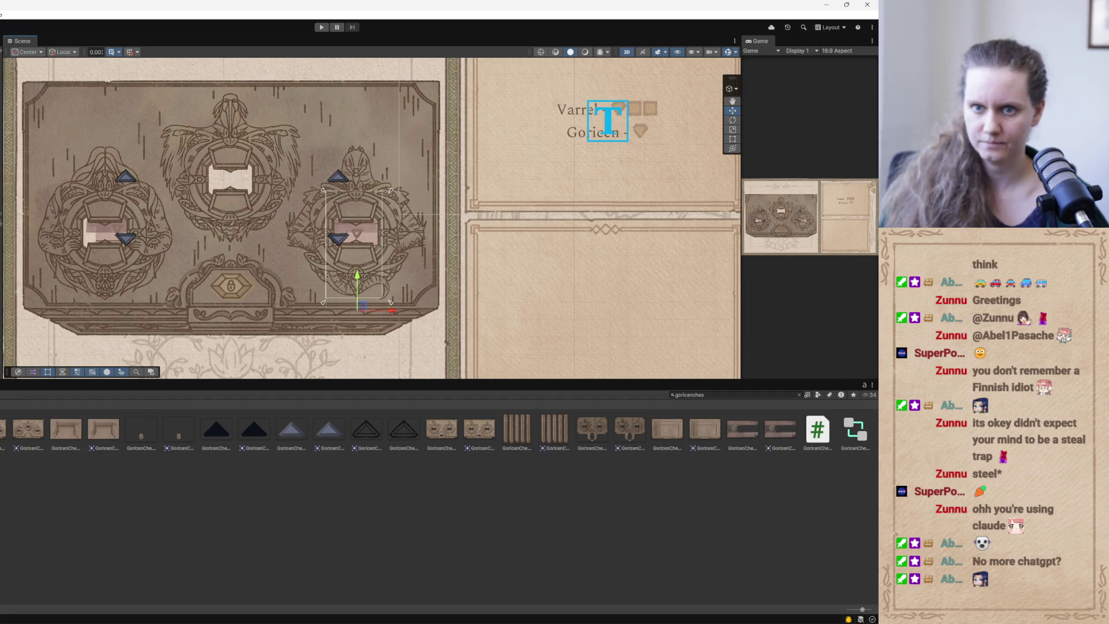
left_click(350, 277)
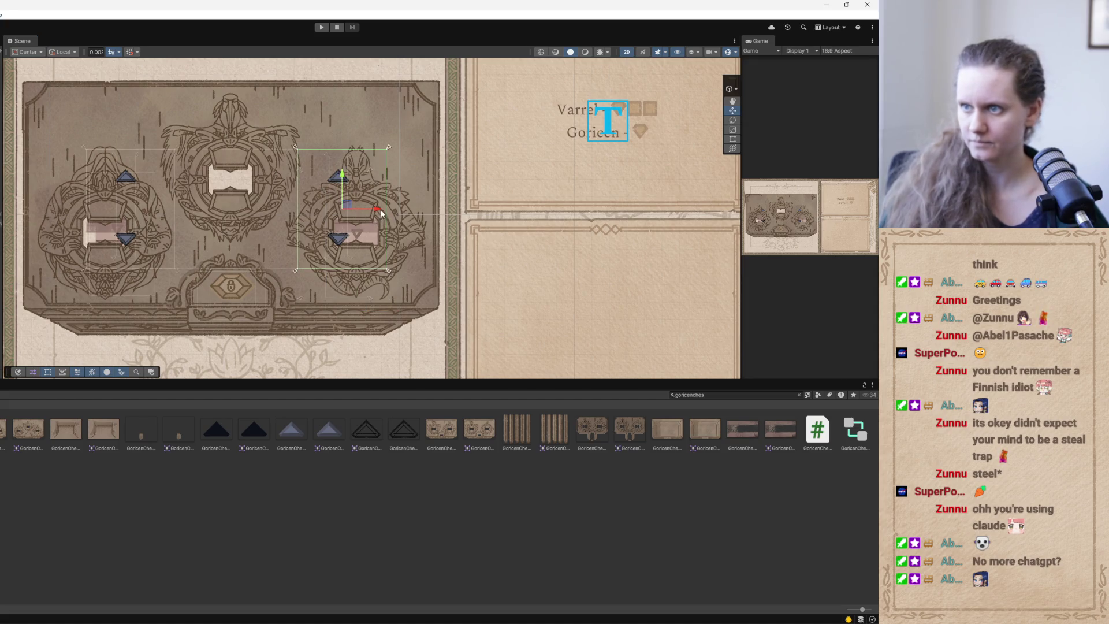
left_click(351, 232)
left_click(351, 233)
left_click_drag(351, 233, 351, 205)
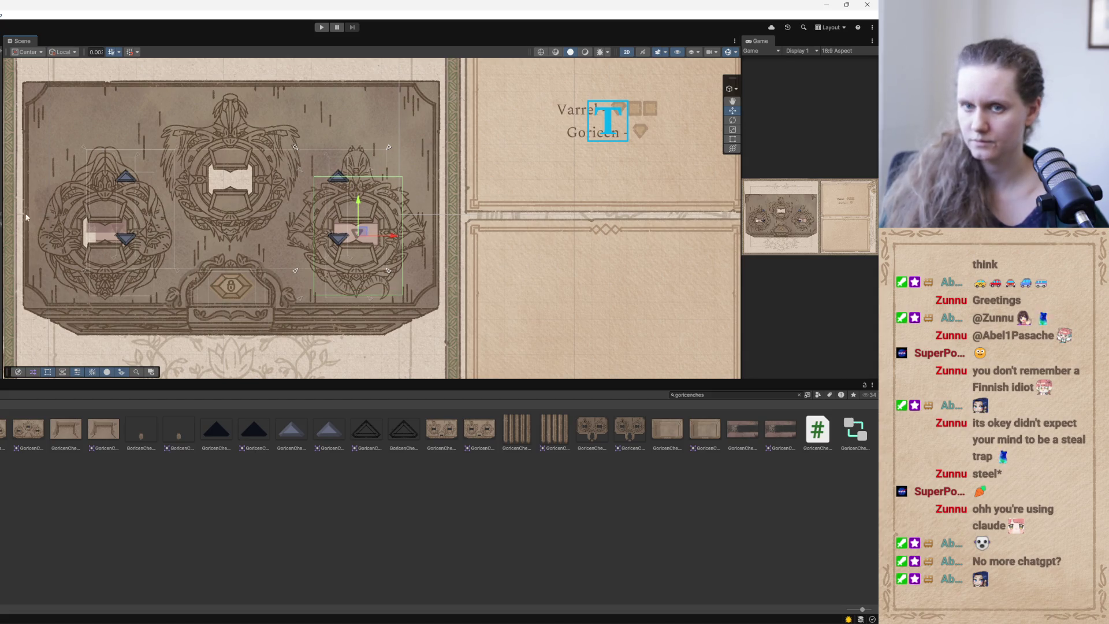
Select the inner slot object, then bring the Photoshop chest file to the front.
left_click(355, 254)
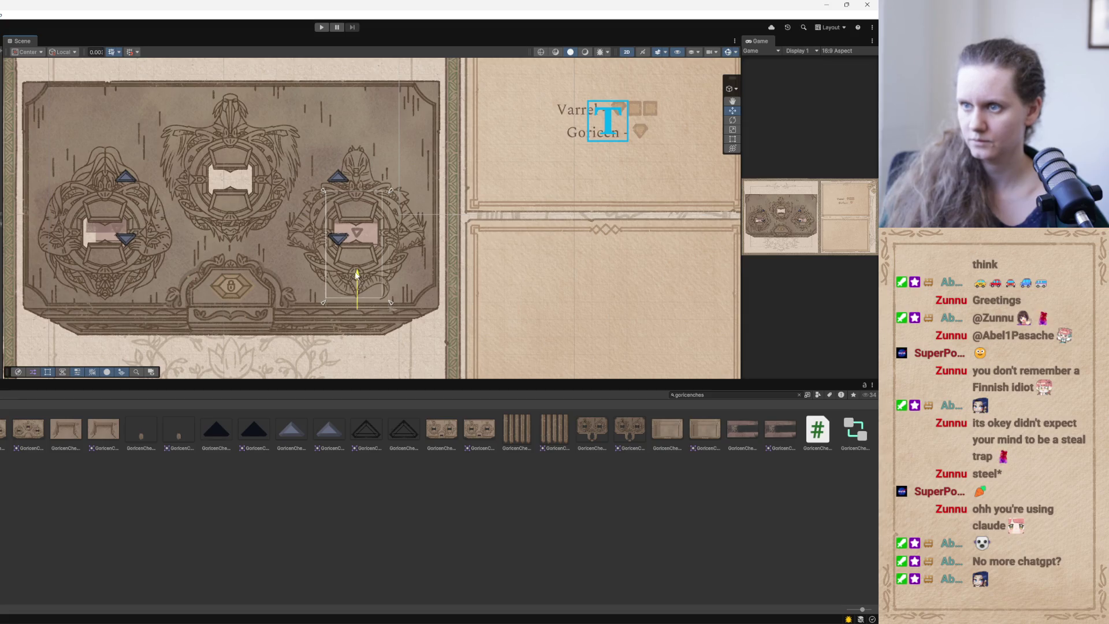
mouse_move(364, 579)
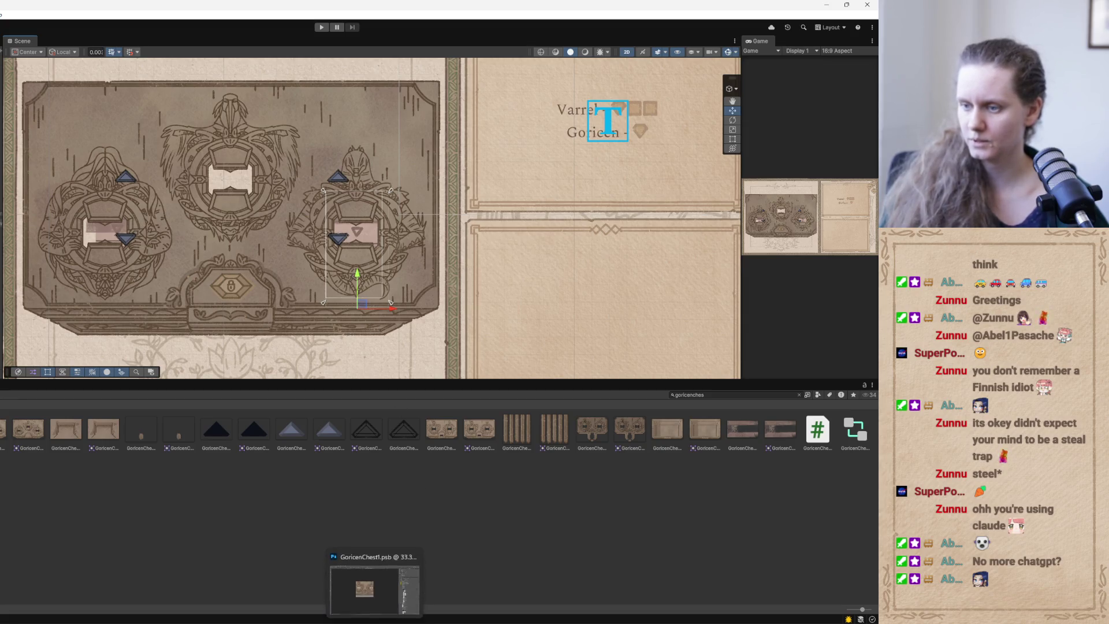
left_click(391, 601)
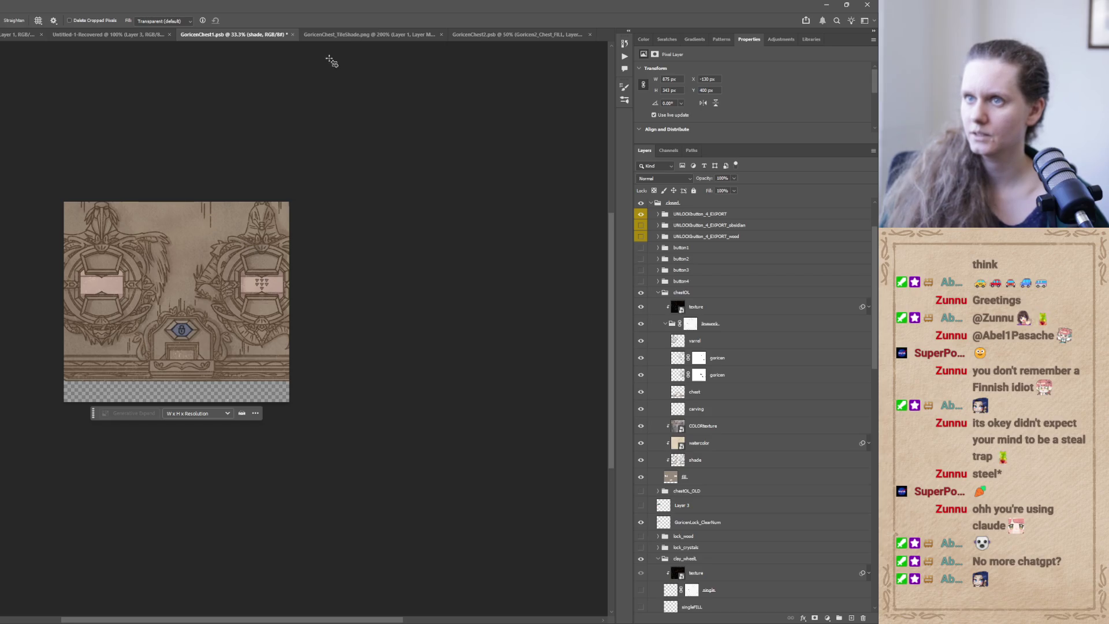
In GoricenChest2.psb, show arrow, unlock, line and clayWheel layers and hide GoricenALL_OPENchest.
left_click(483, 35)
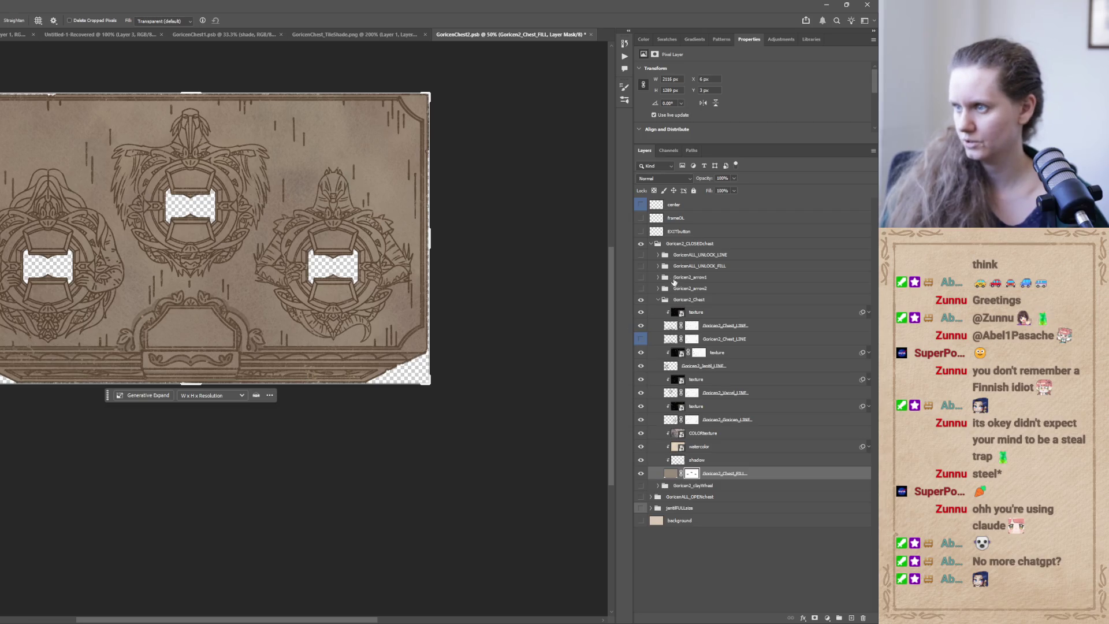
left_click_drag(641, 288, 641, 261)
left_click(640, 325)
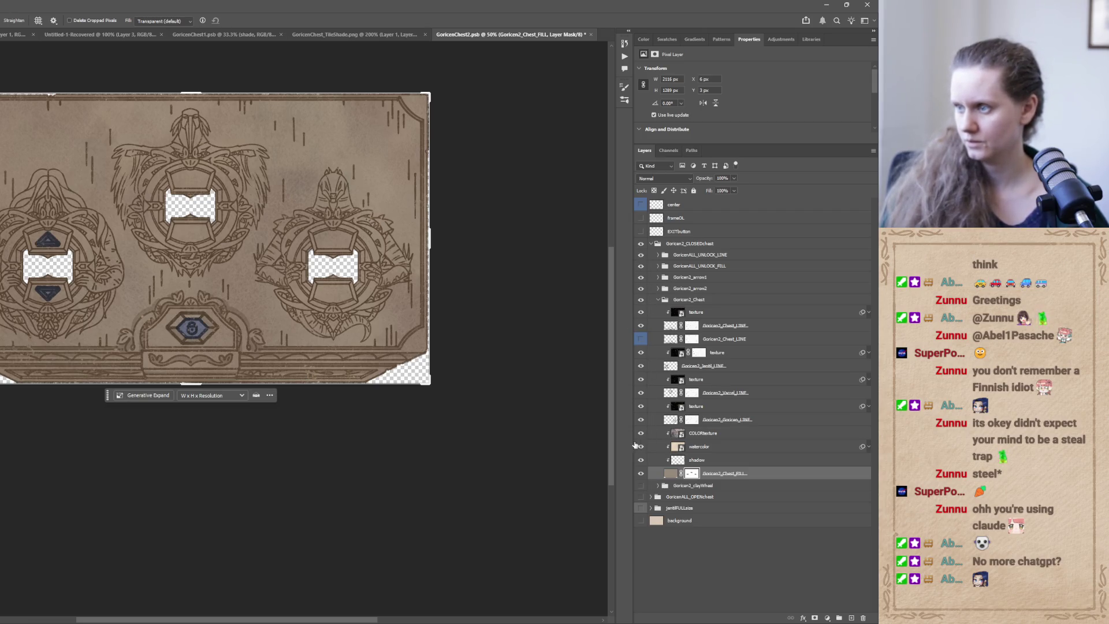
left_click(640, 487)
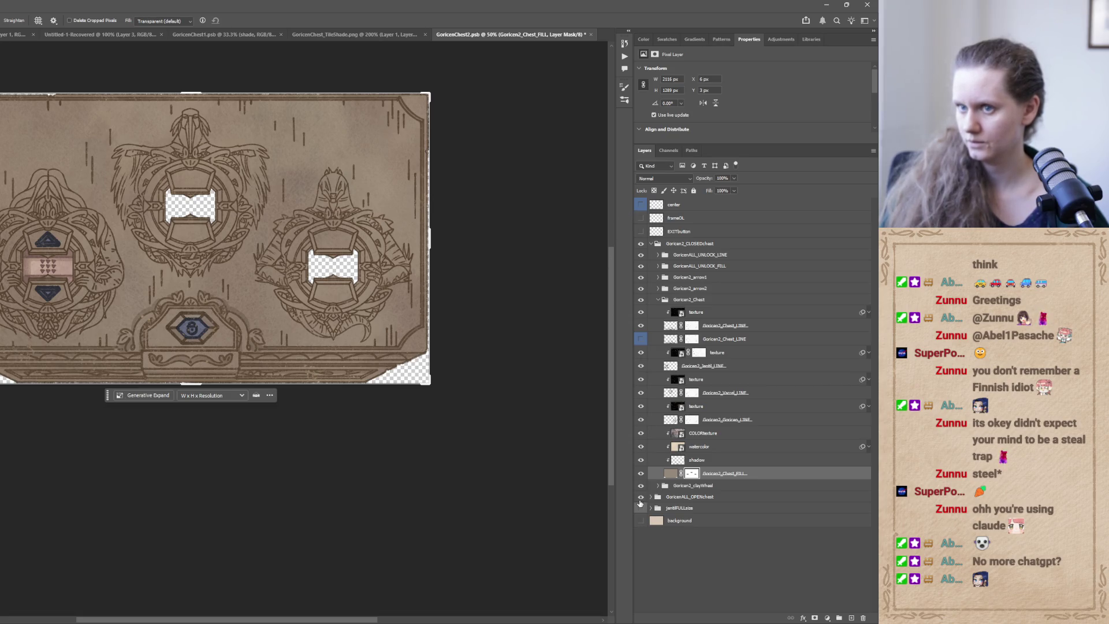
left_click(640, 497)
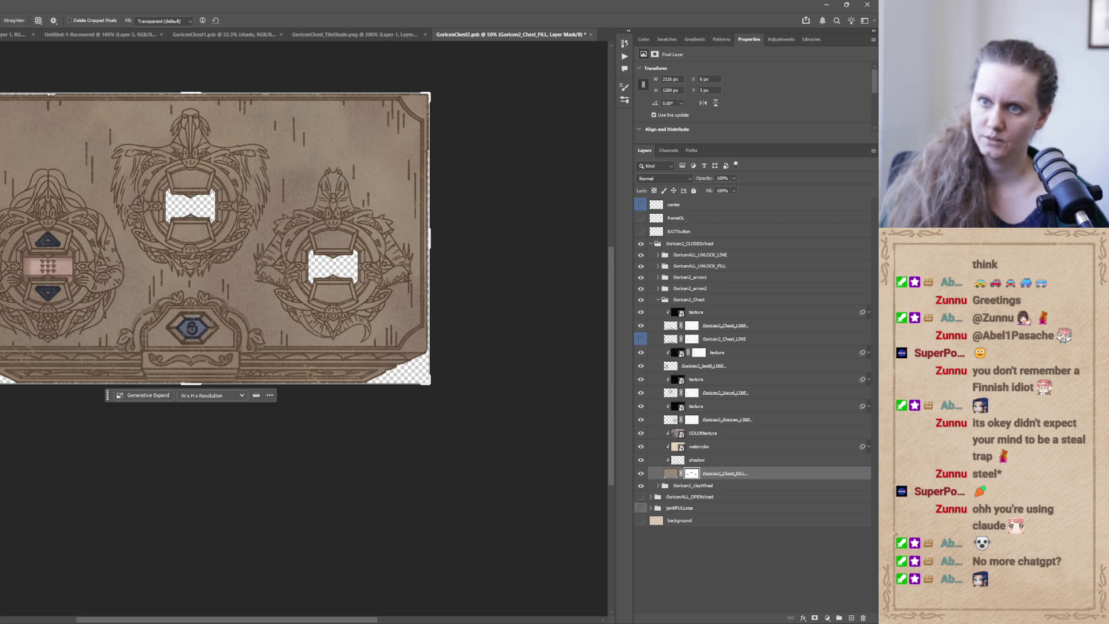
key("v")
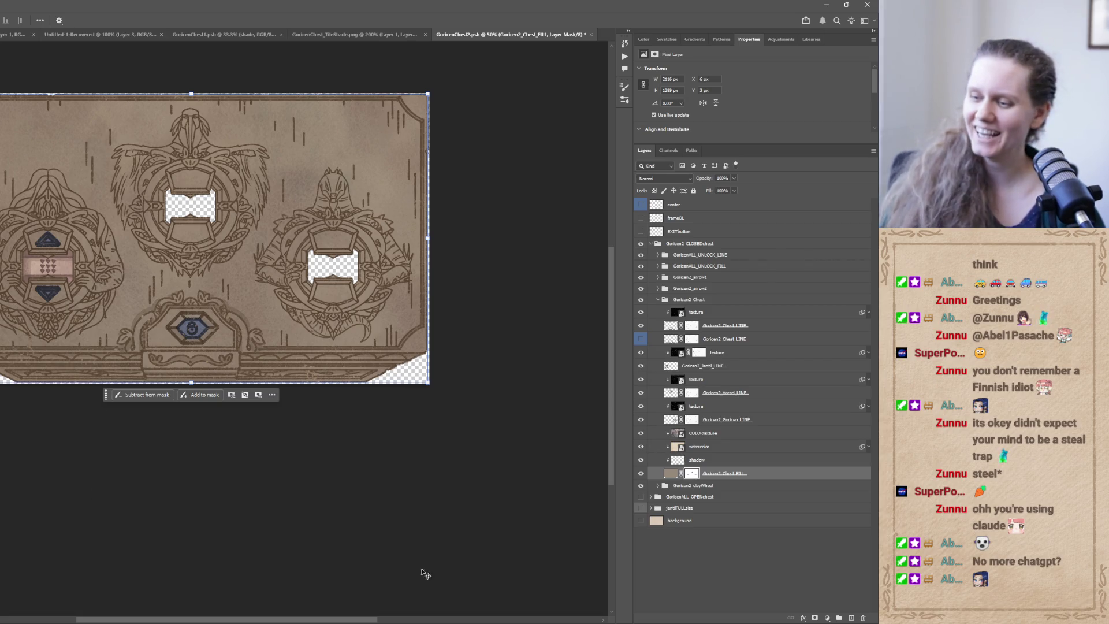
left_click(271, 607)
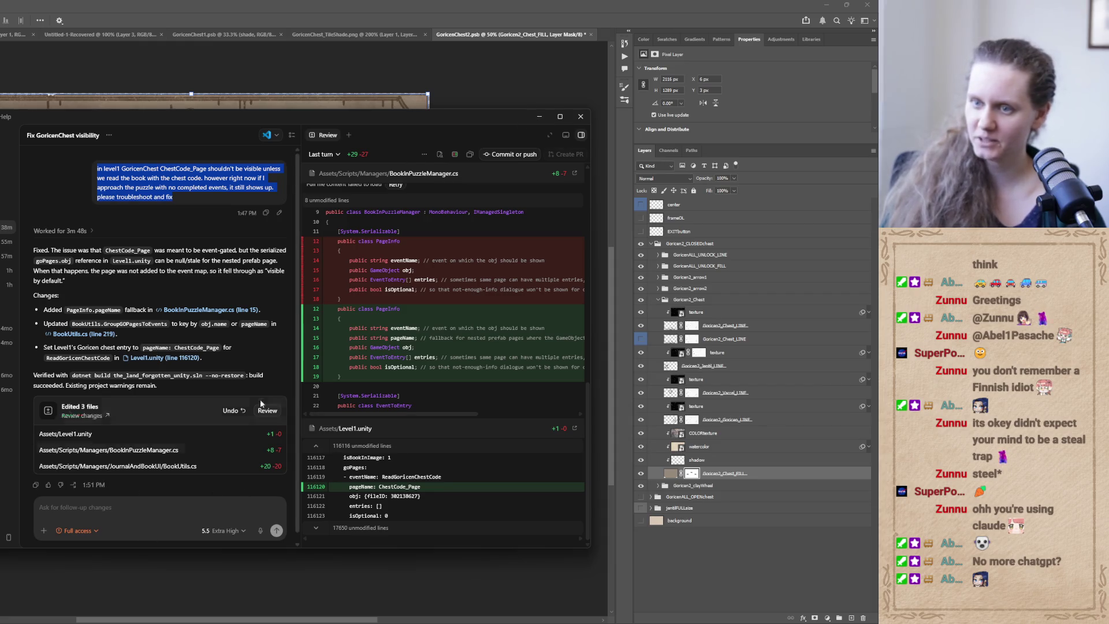
left_click(543, 117)
key("alt+Tab")
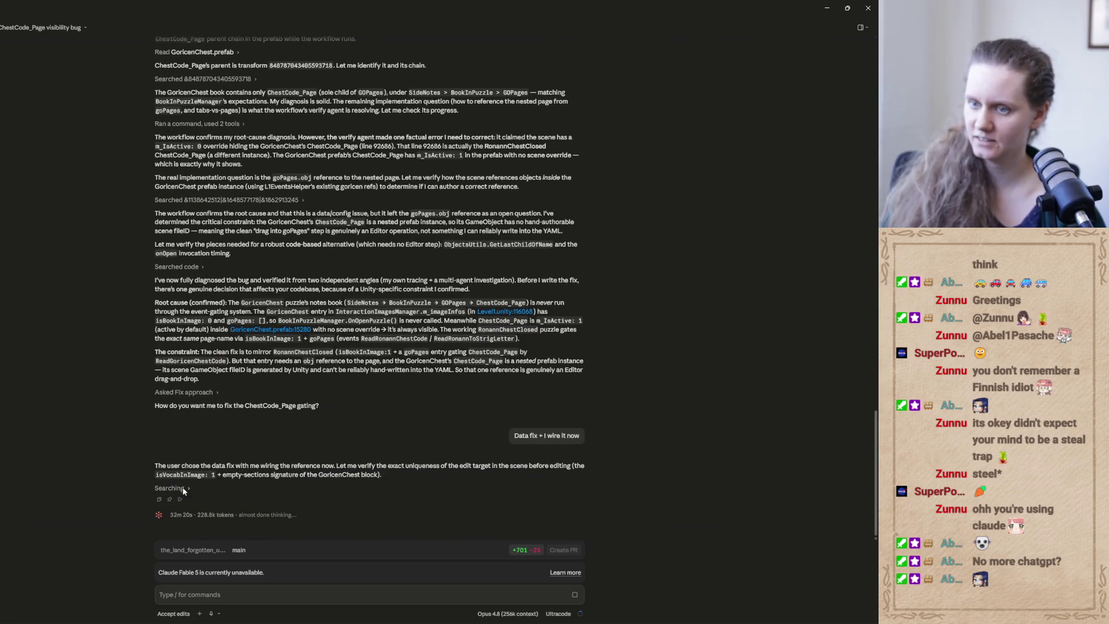
left_click(828, 6)
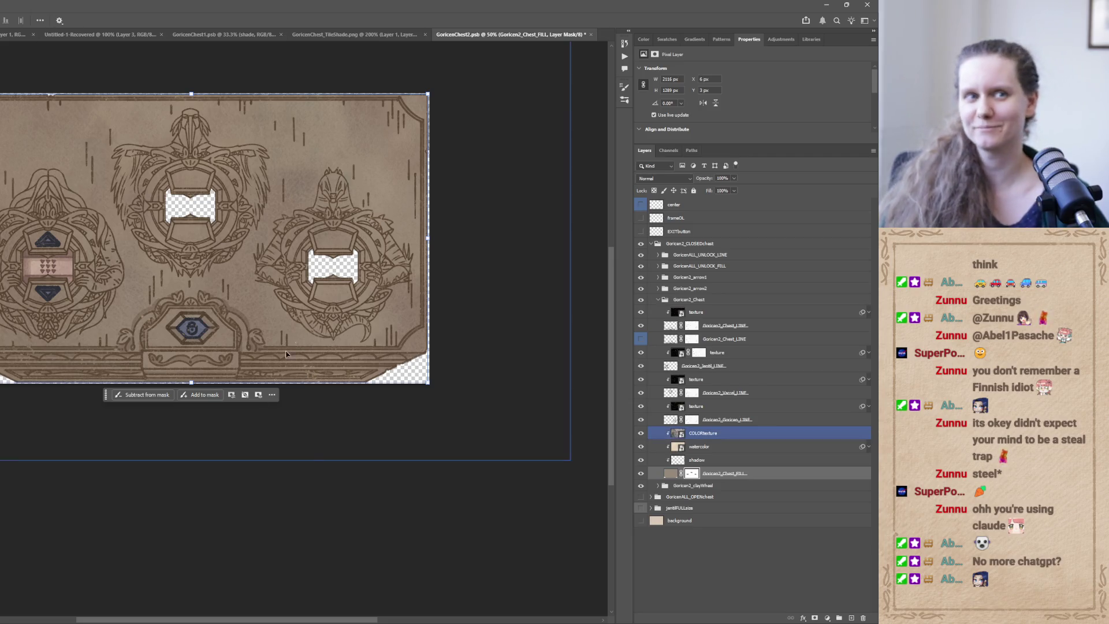
Toggle the chest fill layer to check the lines, then un-maximize Photoshop and drag it aside.
left_click(646, 460)
left_click(640, 473)
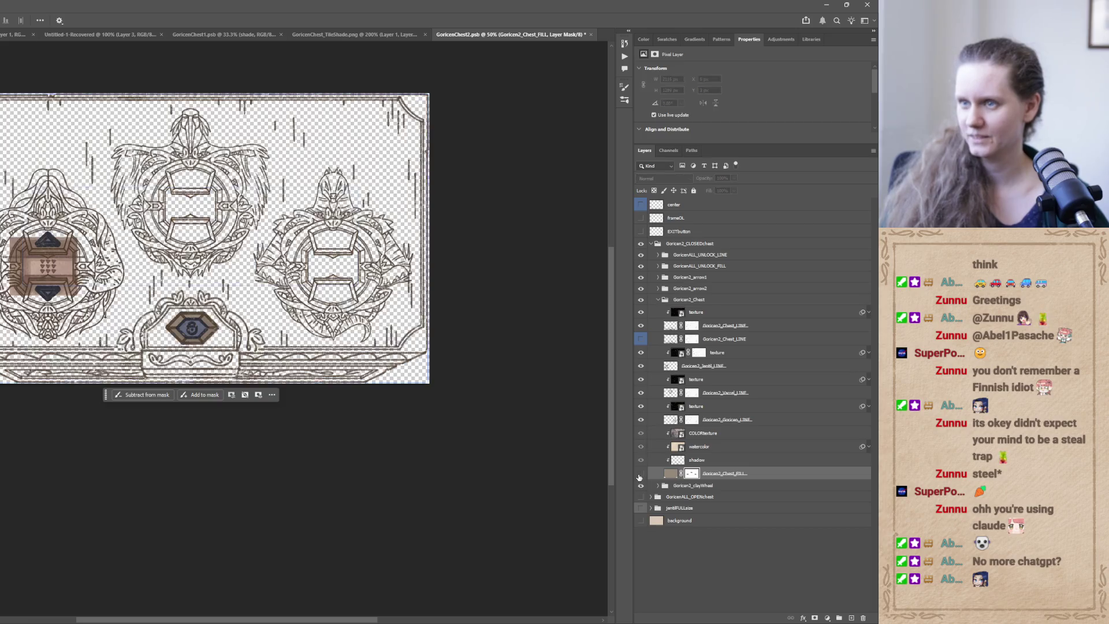
left_click(640, 473)
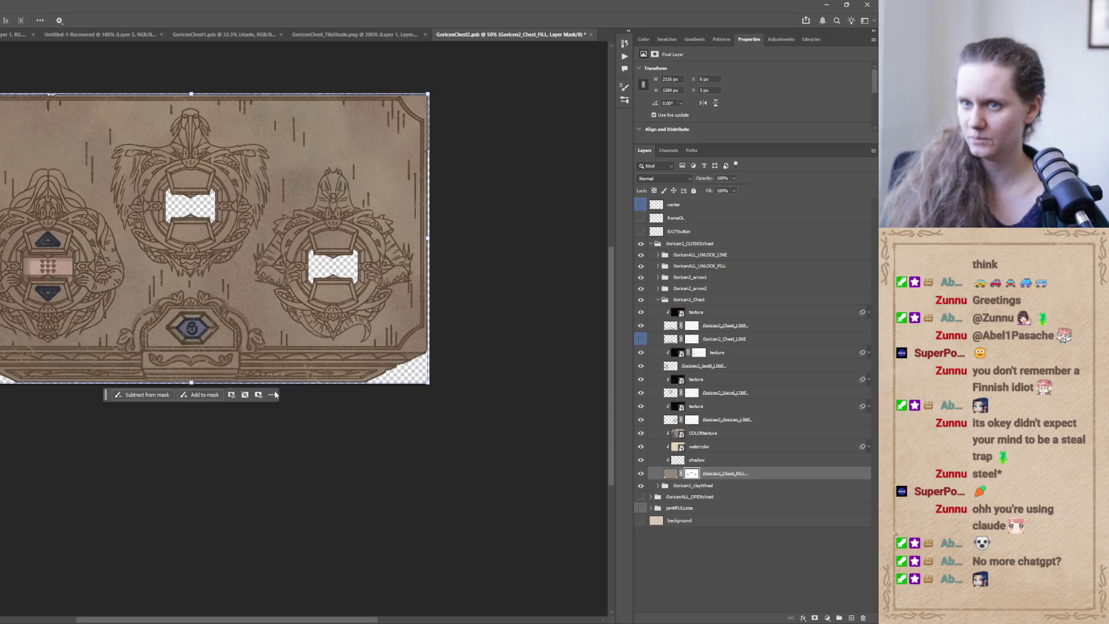
left_click(97, 280, "ctrl")
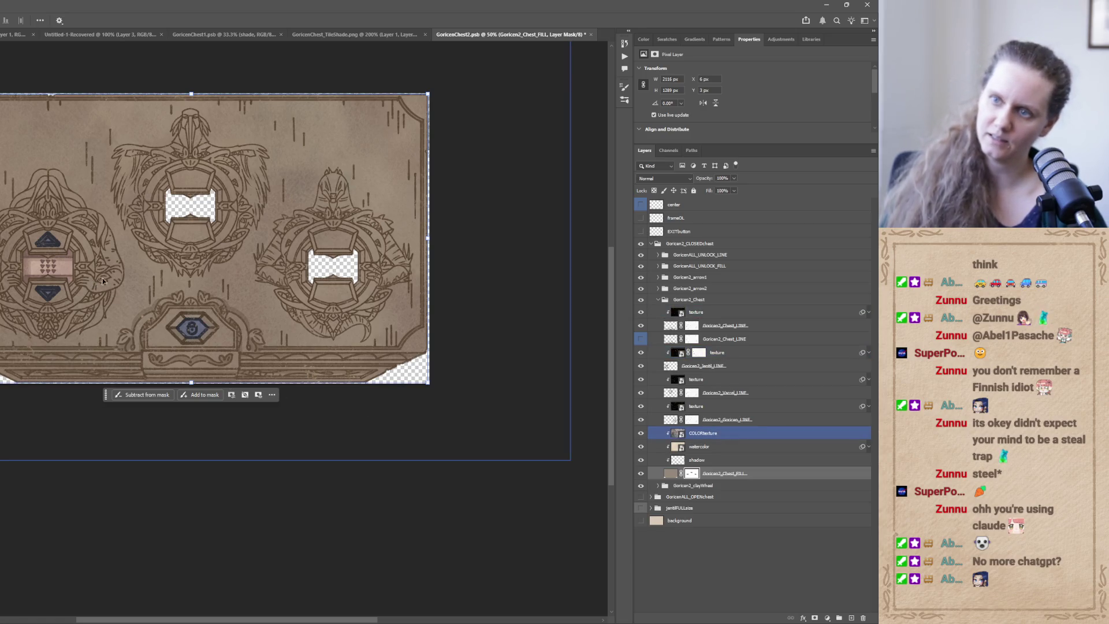
left_click(847, 4)
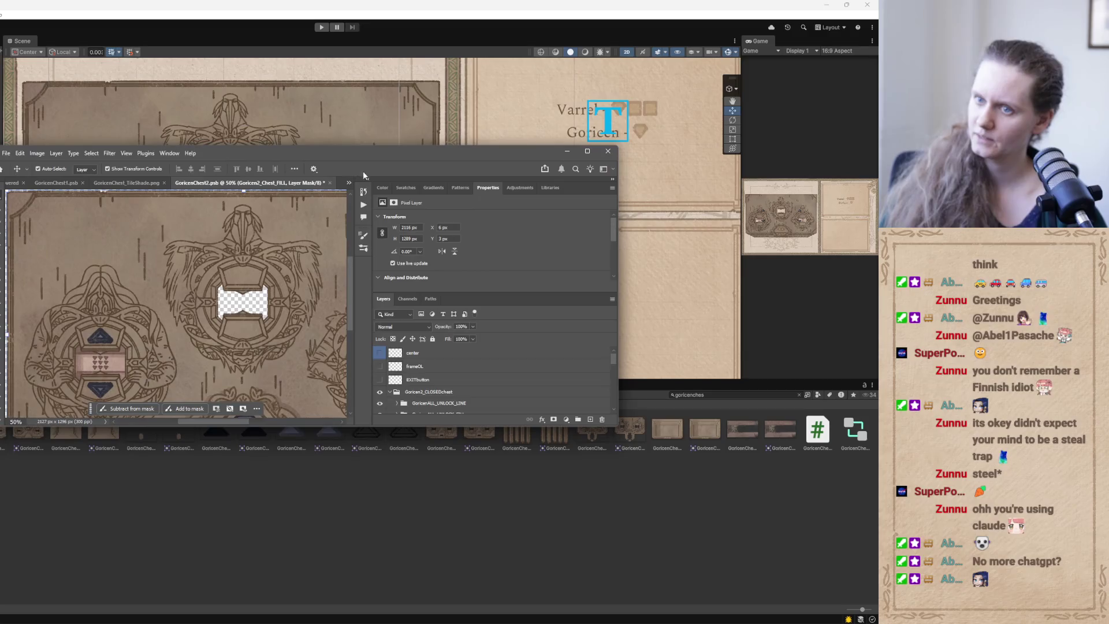
mouse_move(391, 158)
left_mouse_down()
mouse_move(201, 231)
mouse_move(0, 243)
left_mouse_up()
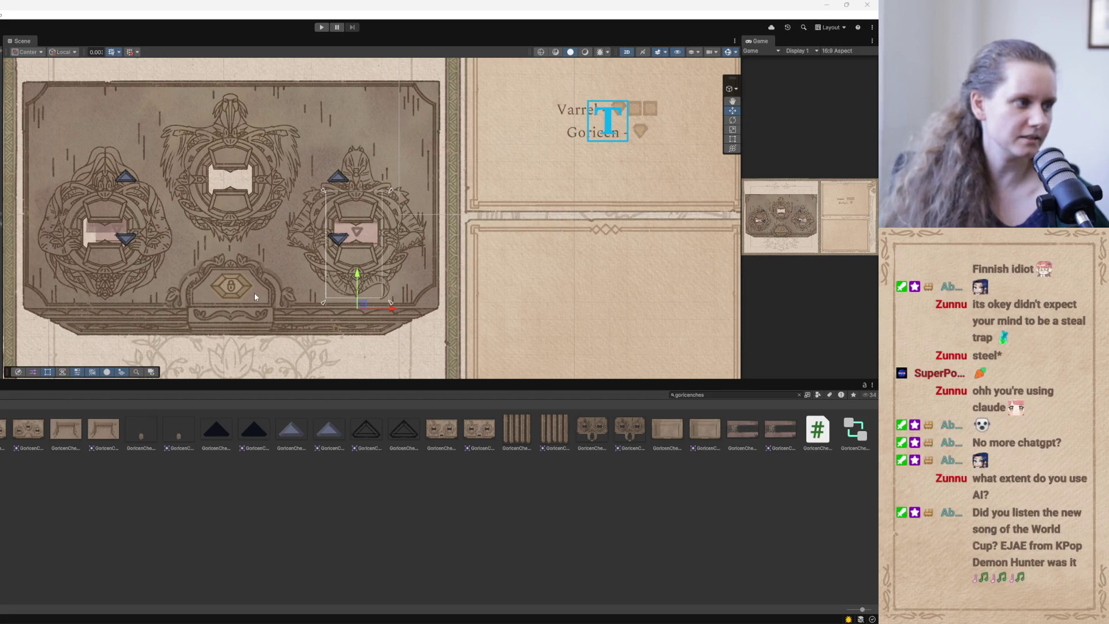
Frame the chest panel, select the right medallion's overlapping frame object, and try deleting it.
key("f")
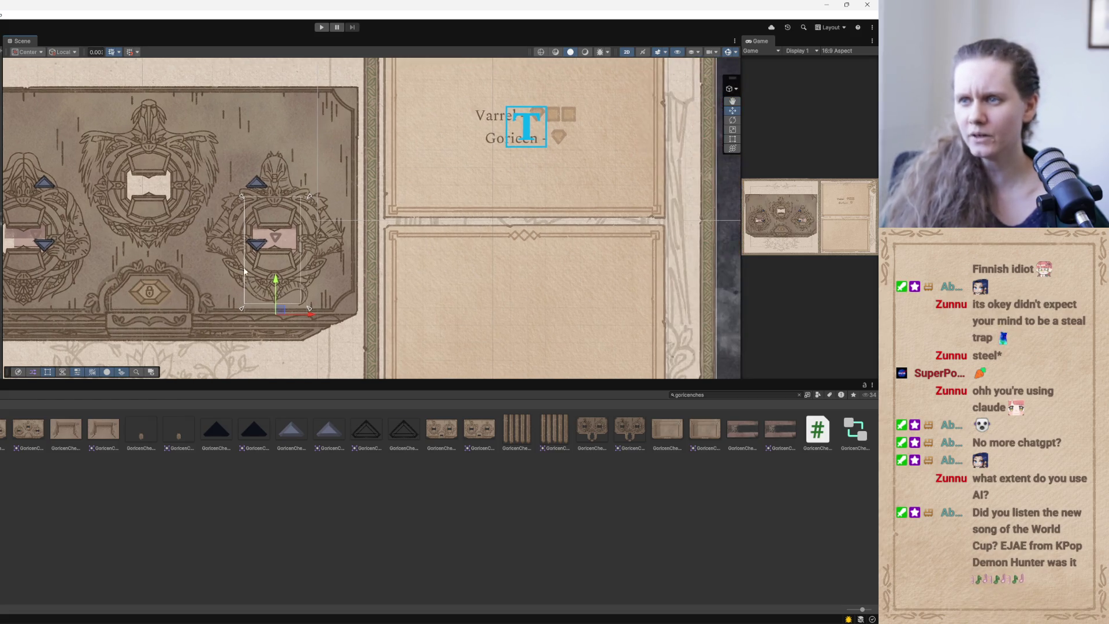
key("f")
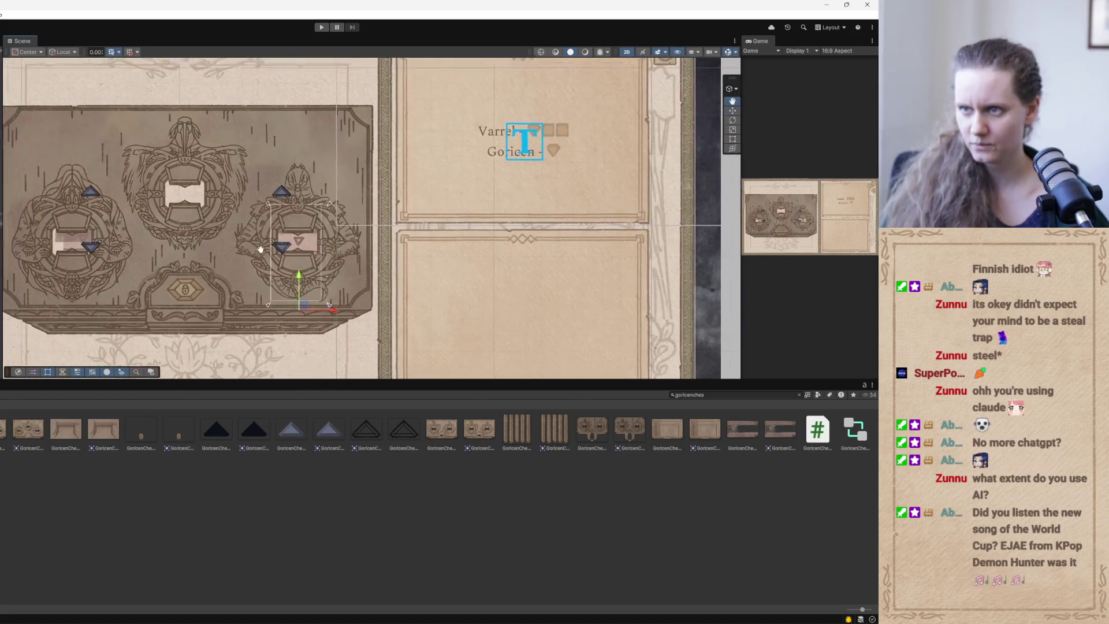
scroll(280, 264, "up", 2)
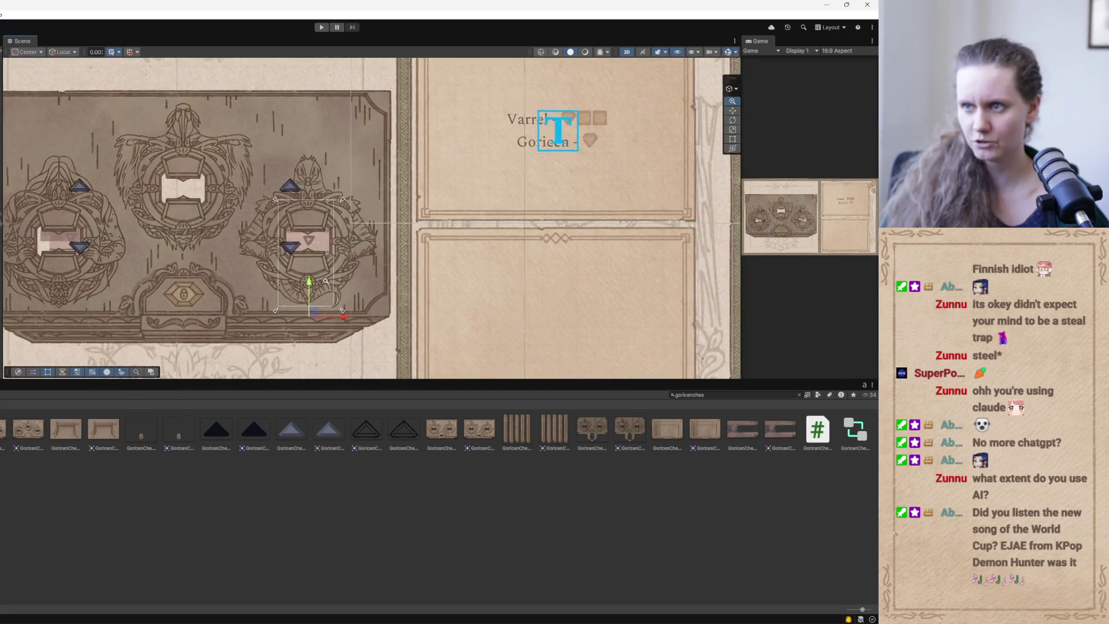
scroll(329, 285, "down", 1)
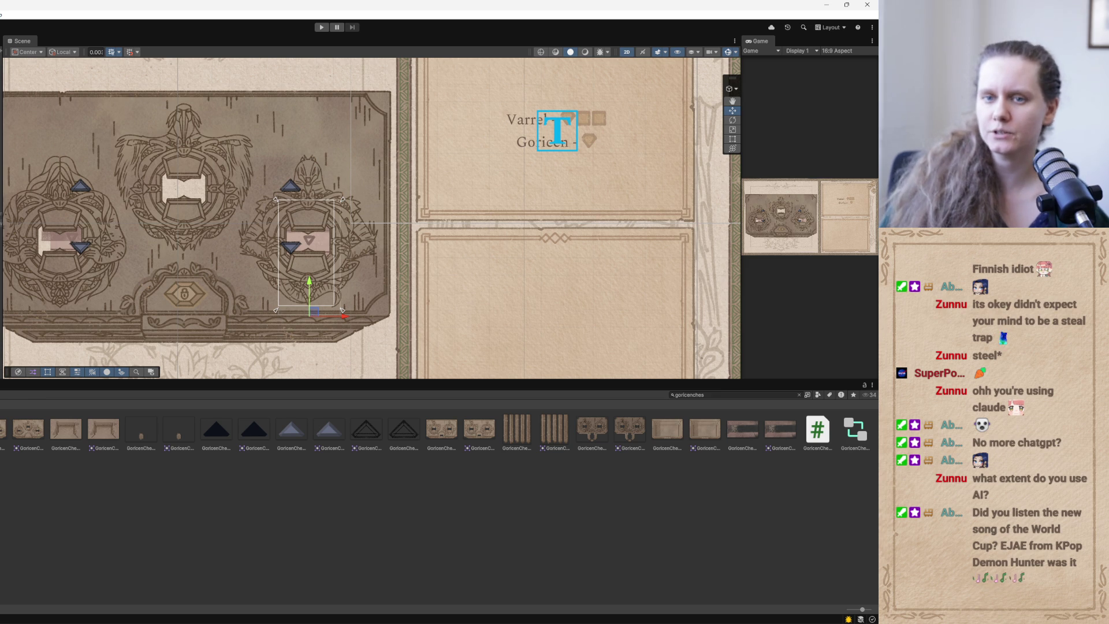
left_click(278, 208)
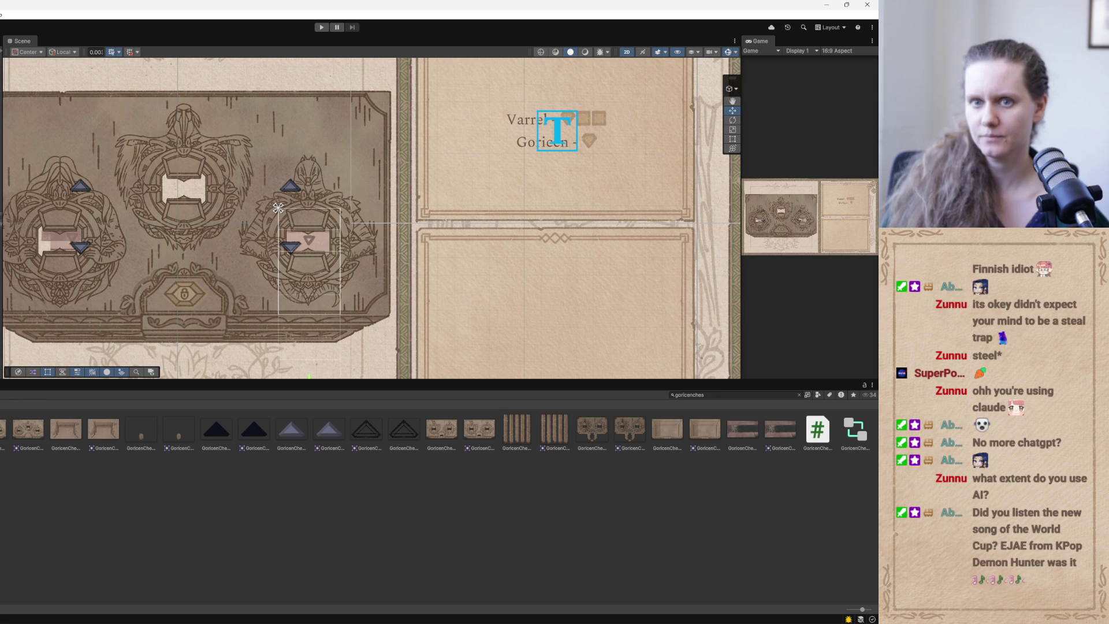
left_click(85, 216)
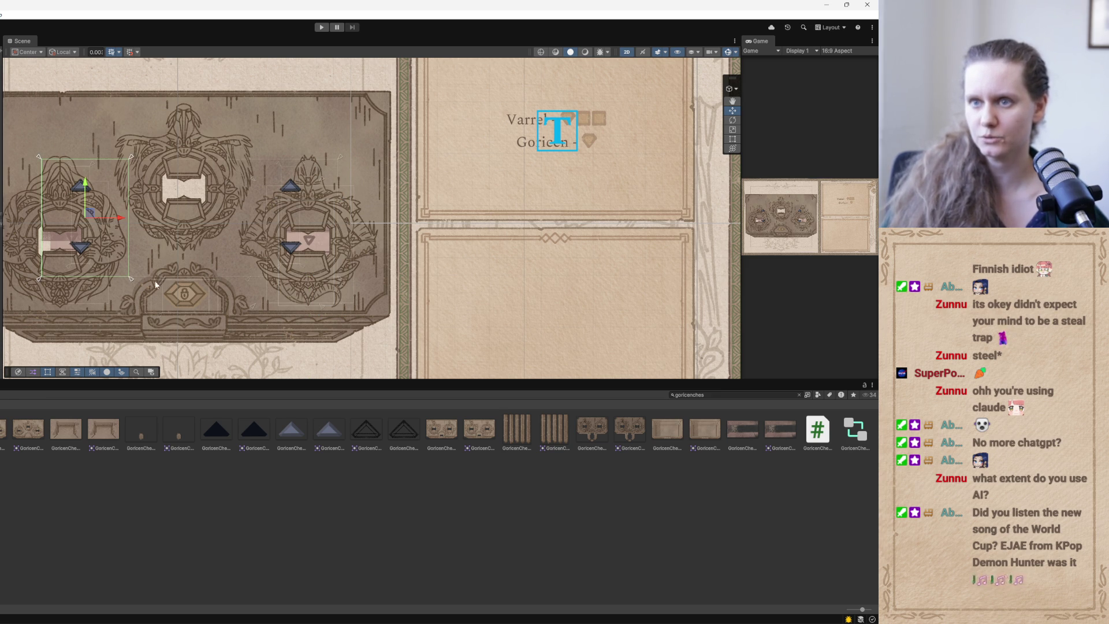
left_click(306, 248)
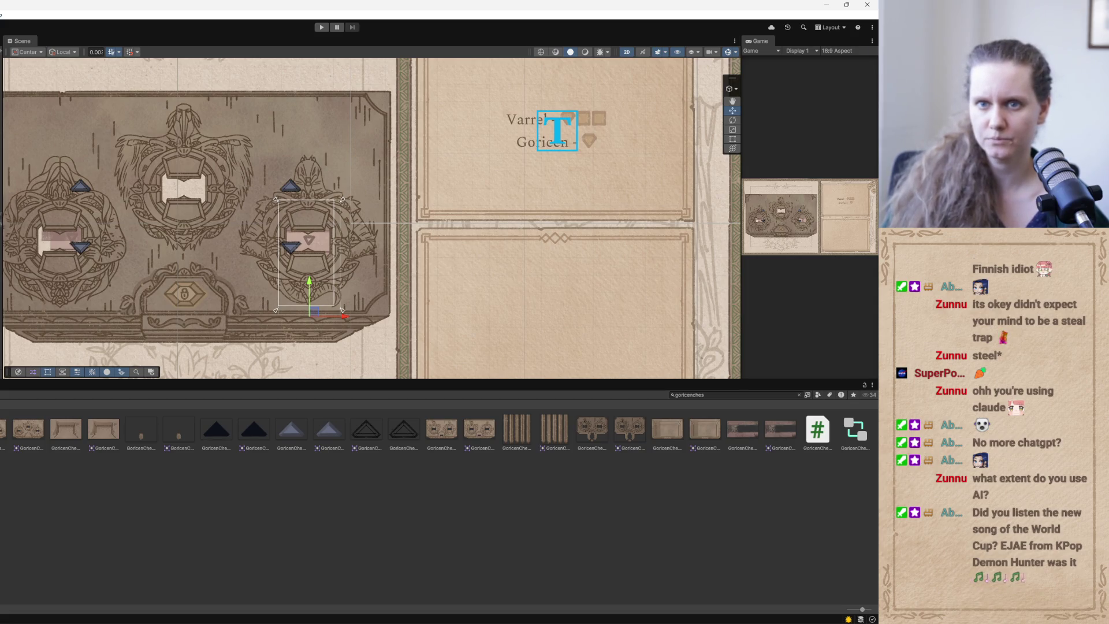
left_click(309, 245)
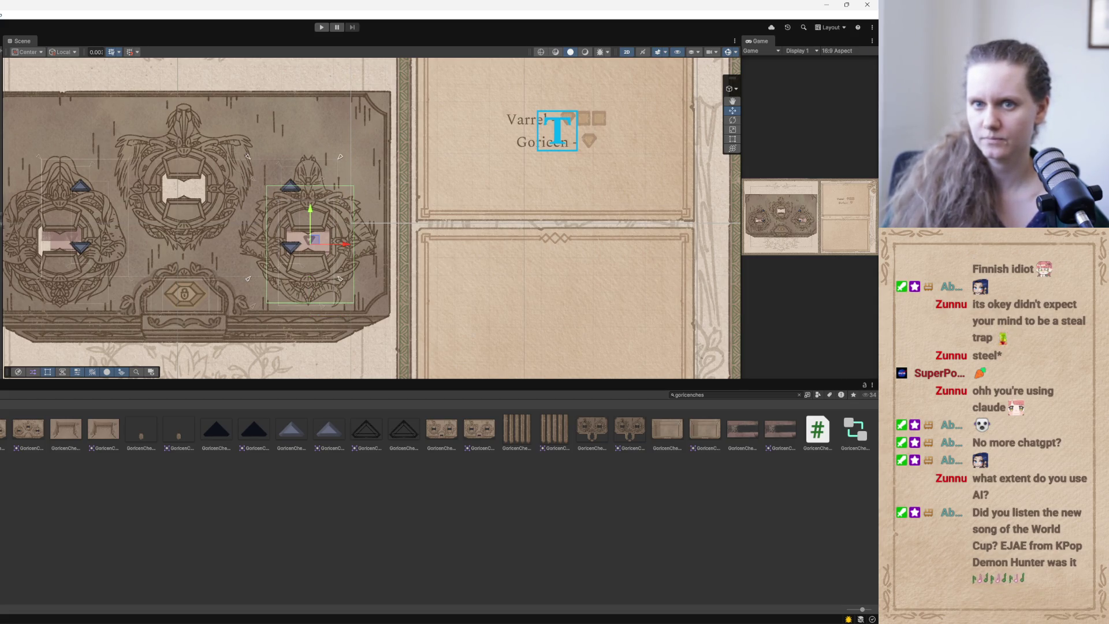
key("Delete")
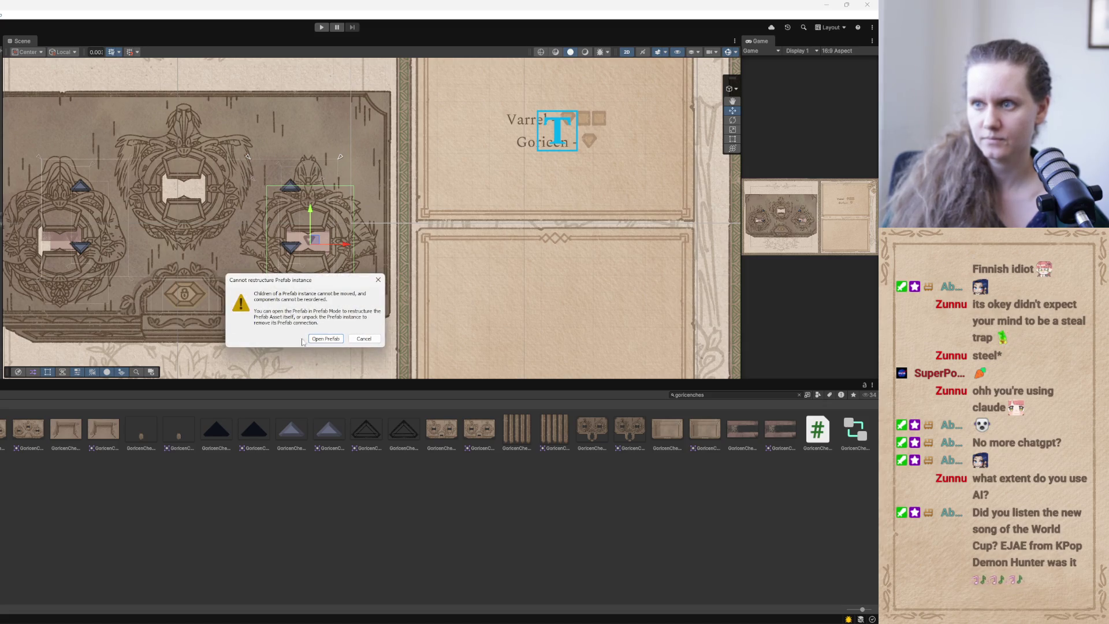
Dismiss the prefab warning, nudge the right lock frame up, and resize its corners to the opening.
left_click(344, 336)
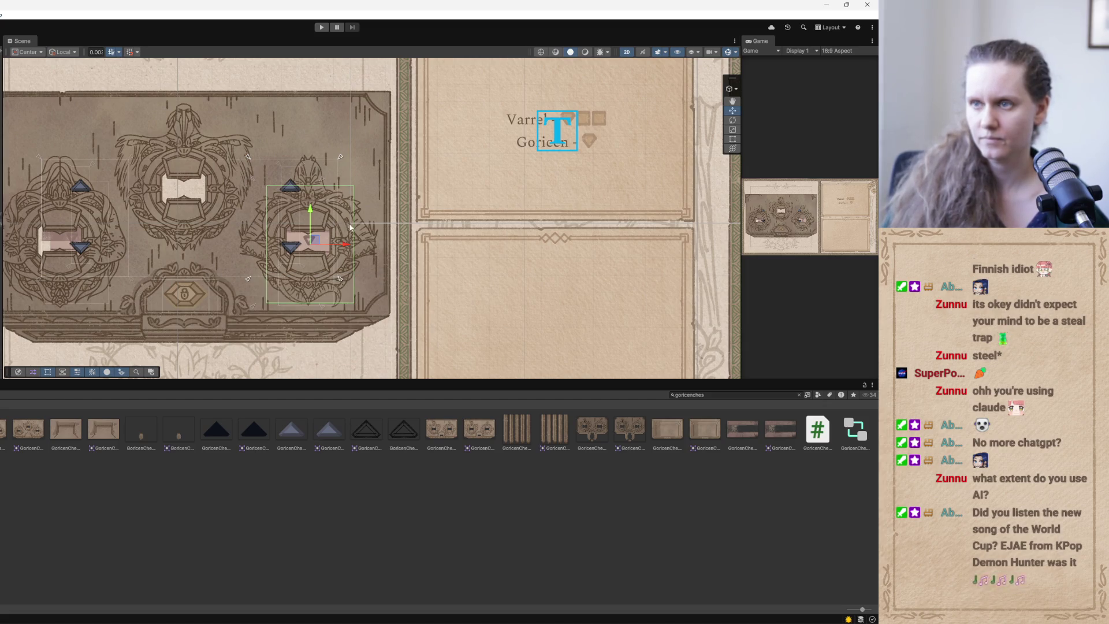
left_click_drag(310, 215, 313, 207)
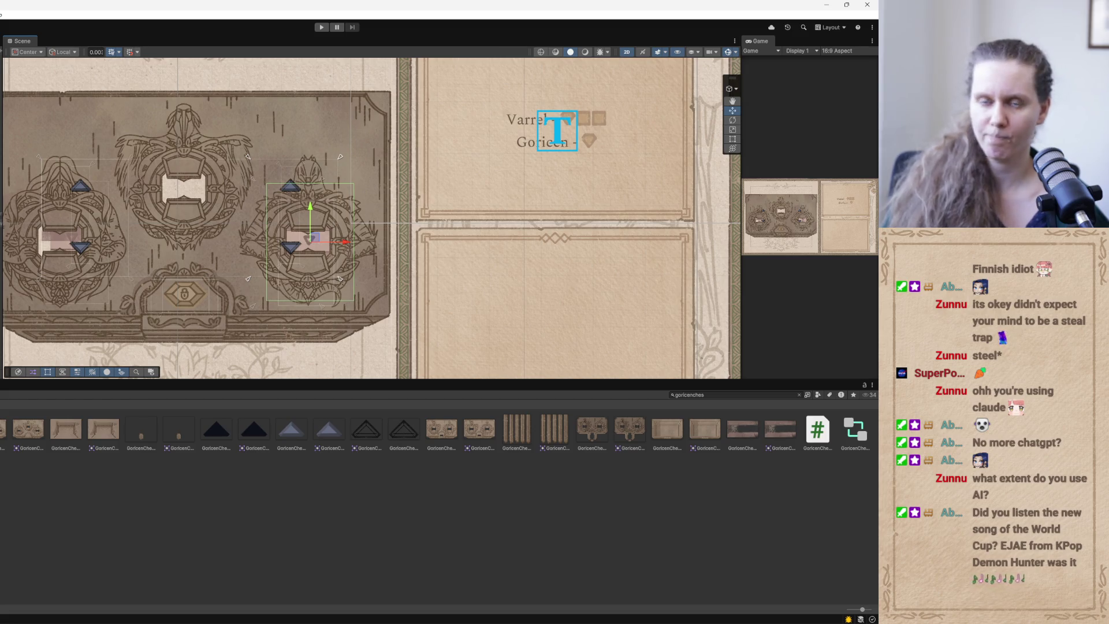
left_click(733, 139)
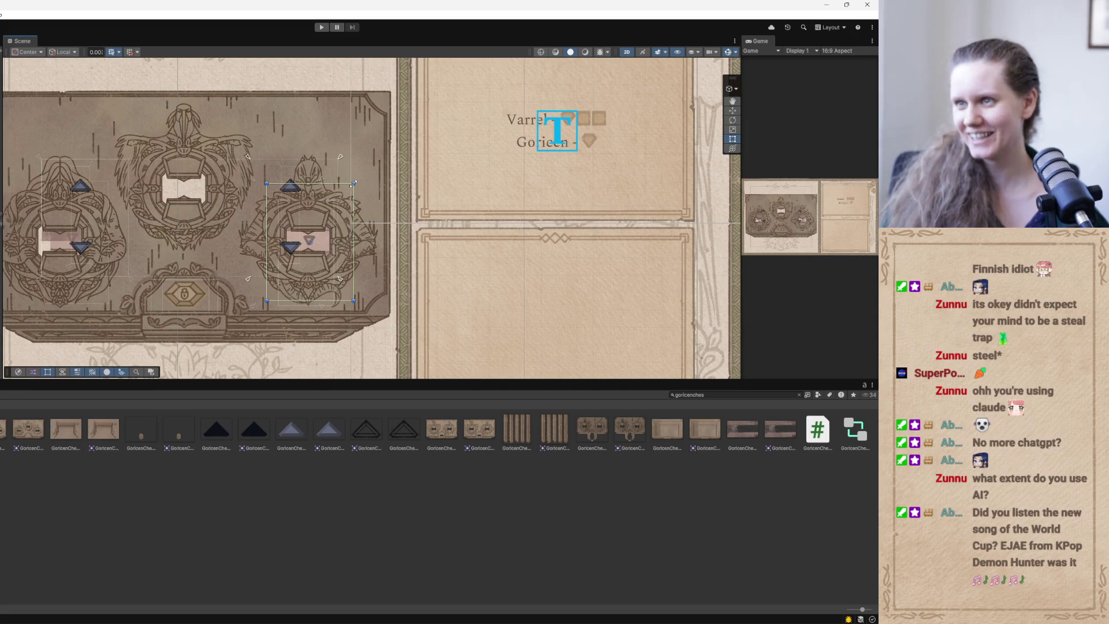
mouse_move(353, 184)
left_mouse_down()
mouse_move(327, 209)
mouse_move(325, 238)
left_mouse_up()
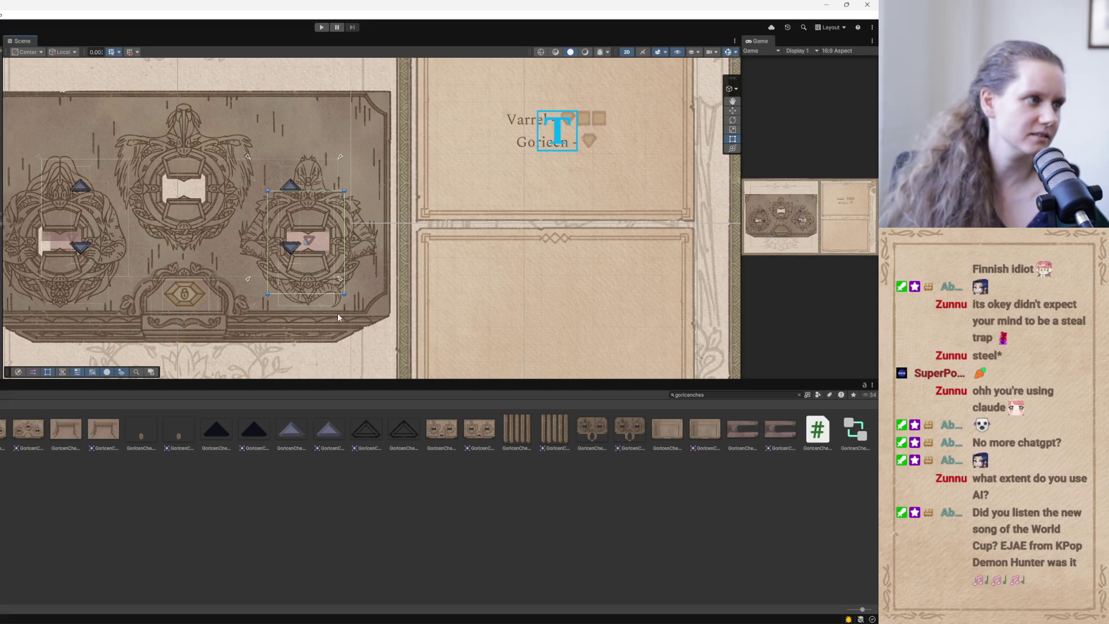
left_click_drag(345, 294, 322, 249)
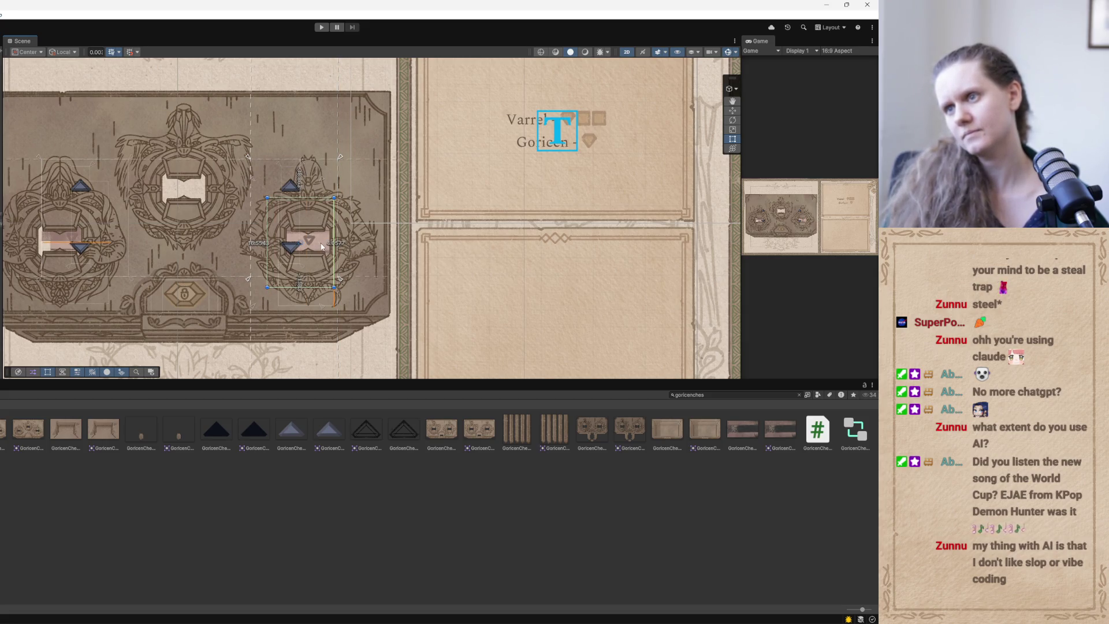
mouse_move(335, 291)
left_mouse_down()
mouse_move(313, 263)
mouse_move(334, 271)
mouse_move(321, 253)
mouse_move(334, 277)
left_mouse_up()
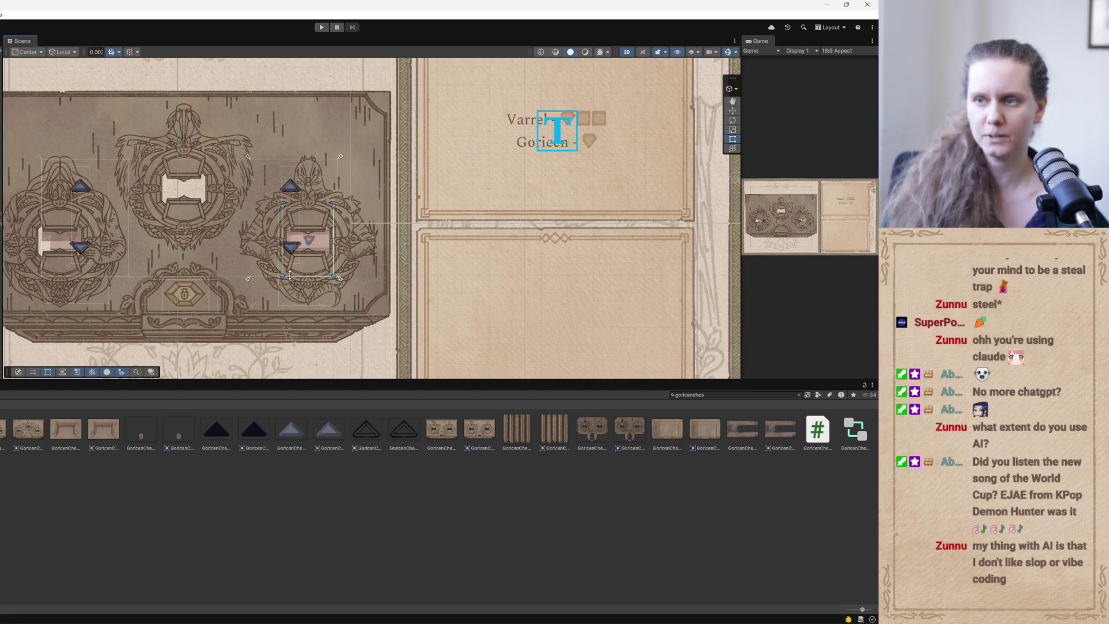
Fine-tune the right lock frame, extending its bottom edge down and raising its top edge.
scroll(257, 277, "right", 2)
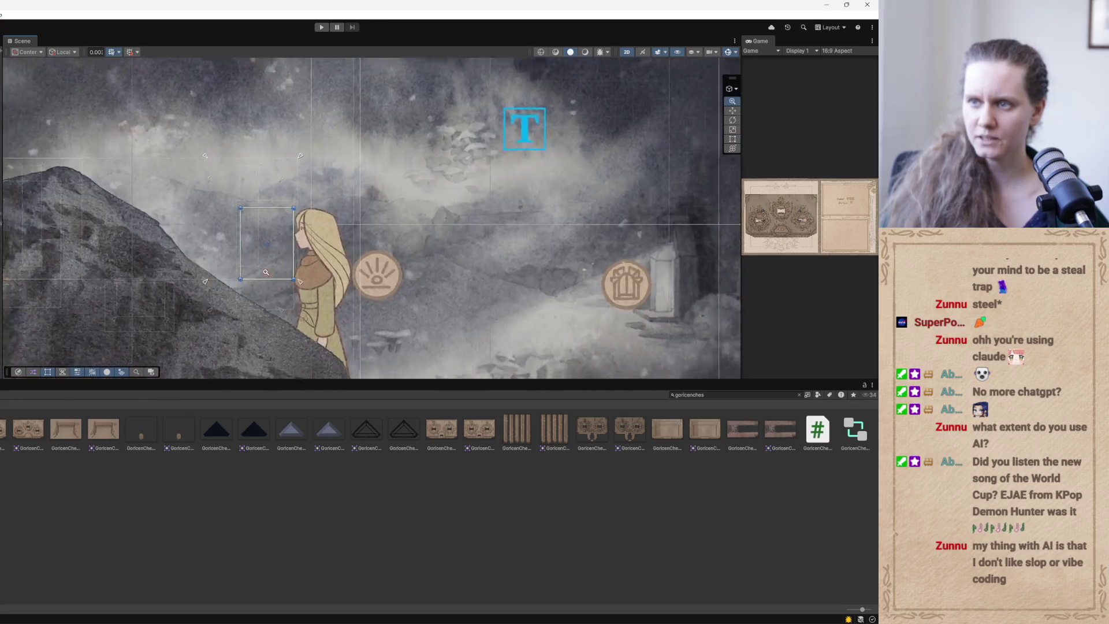
scroll(263, 270, "up", 1)
left_click_drag(262, 269, 253, 269)
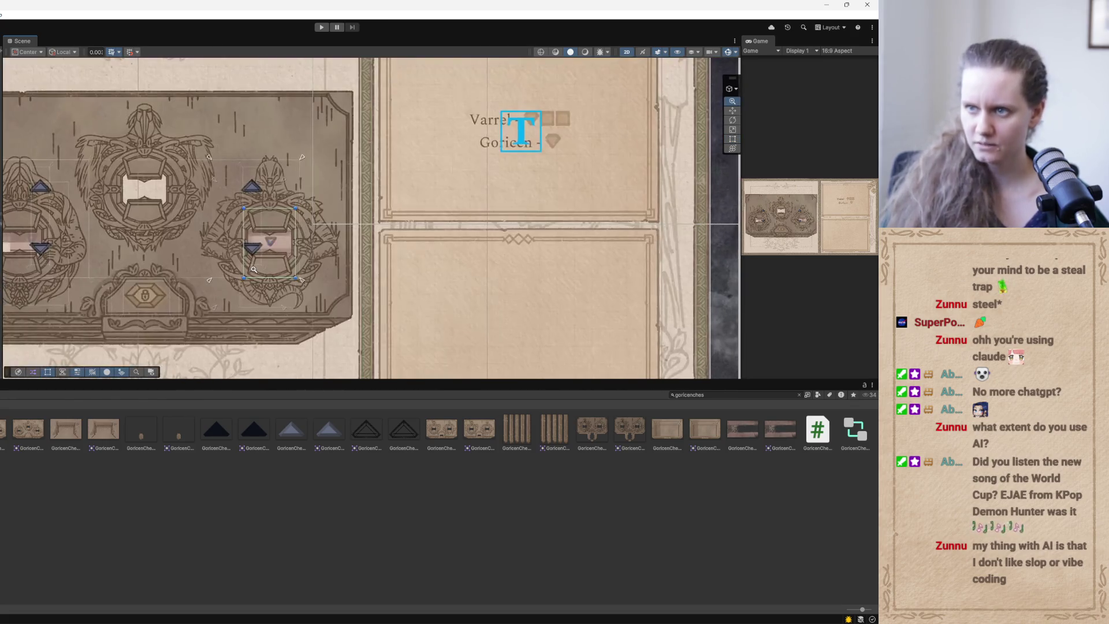
left_click_drag(297, 207, 297, 206)
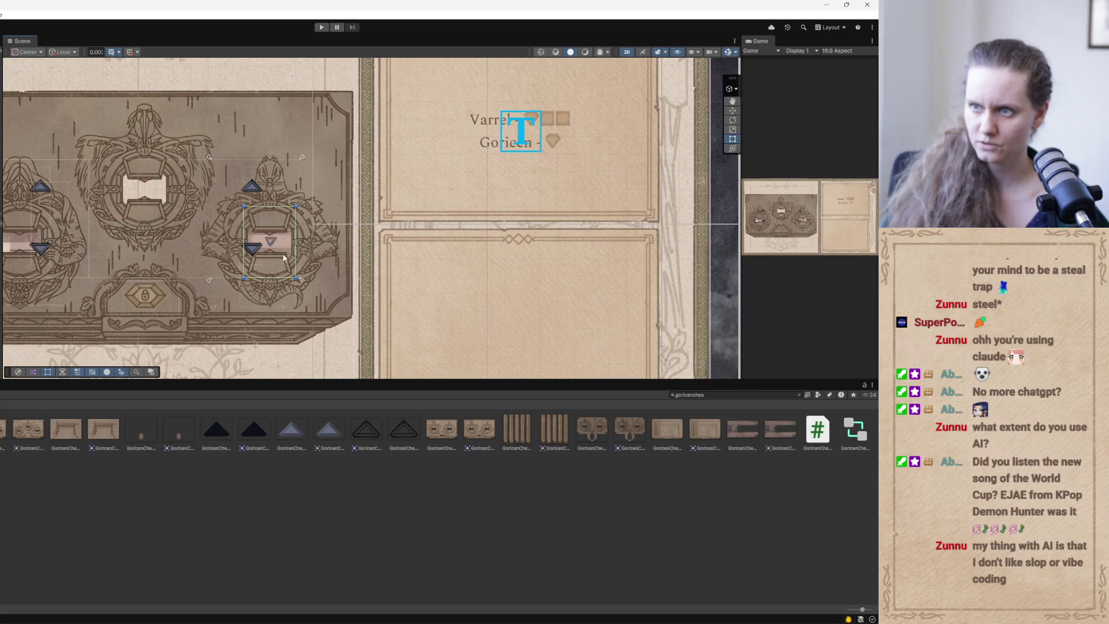
key("w")
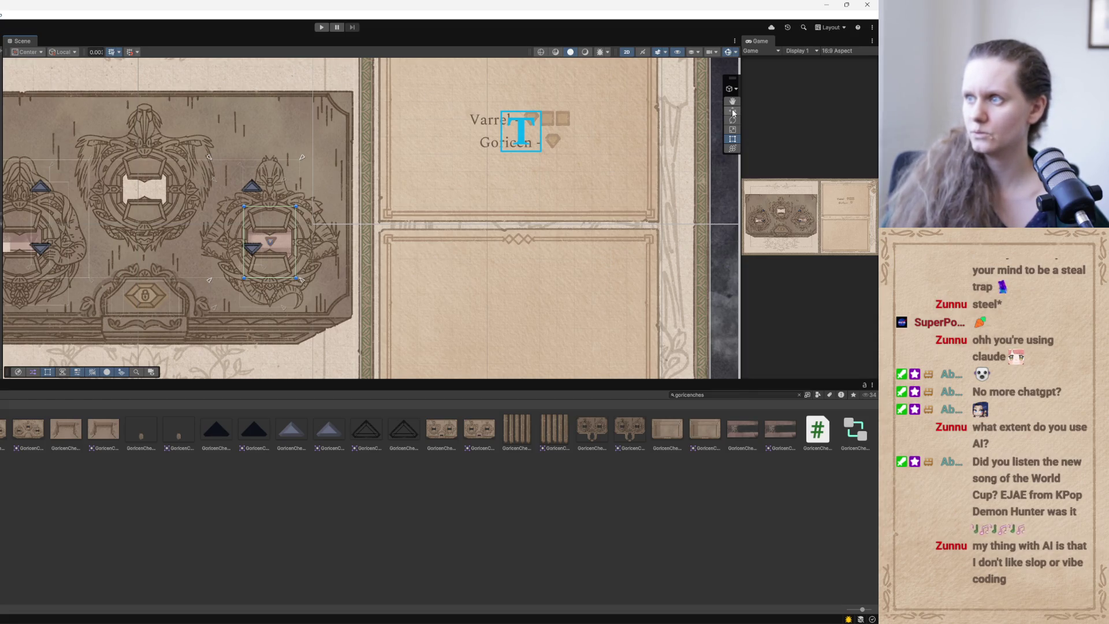
left_click_drag(270, 206, 270, 207)
key("t")
left_click_drag(268, 277, 268, 281)
left_click_drag(278, 205, 278, 200)
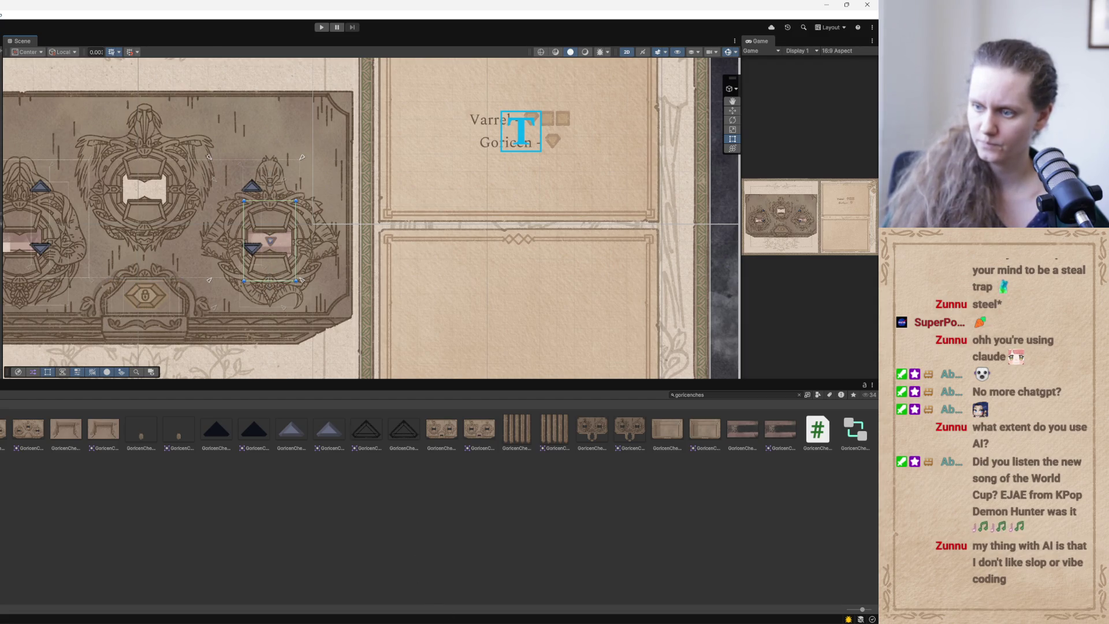
Check Claude's progress, then minimize it and return to the Scene view.
key("alt+Tab")
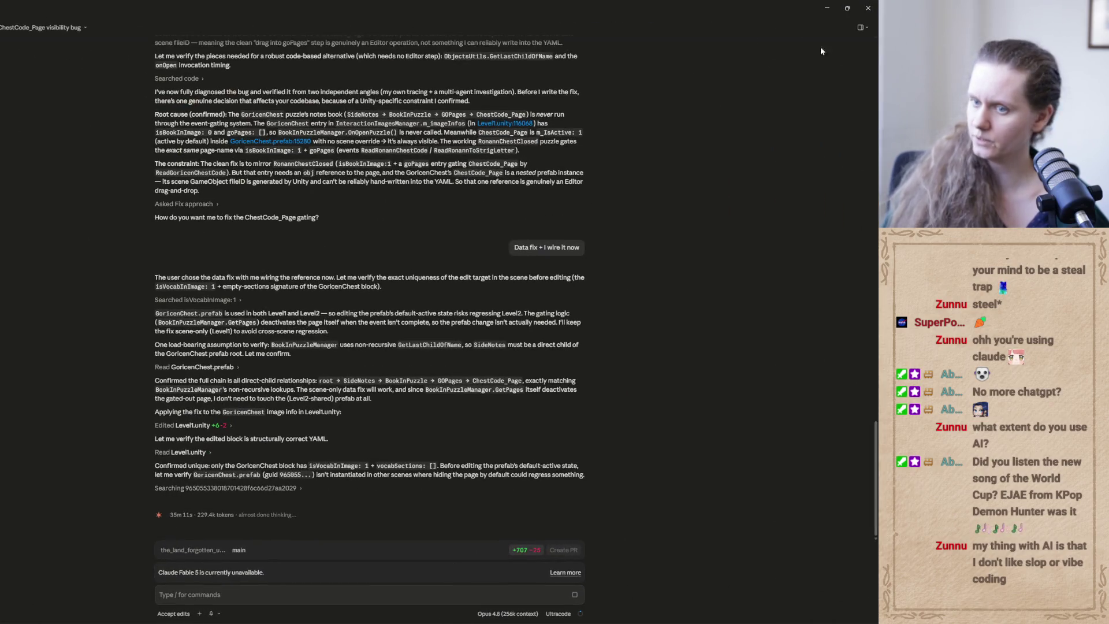
left_click(828, 9)
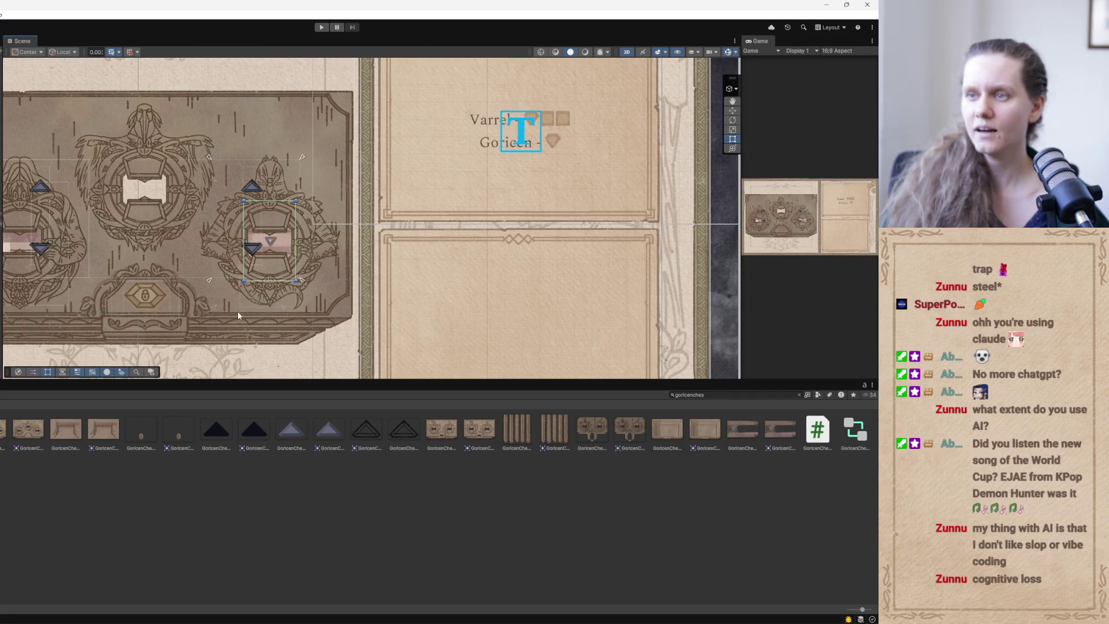
left_click_drag(237, 312, 233, 317)
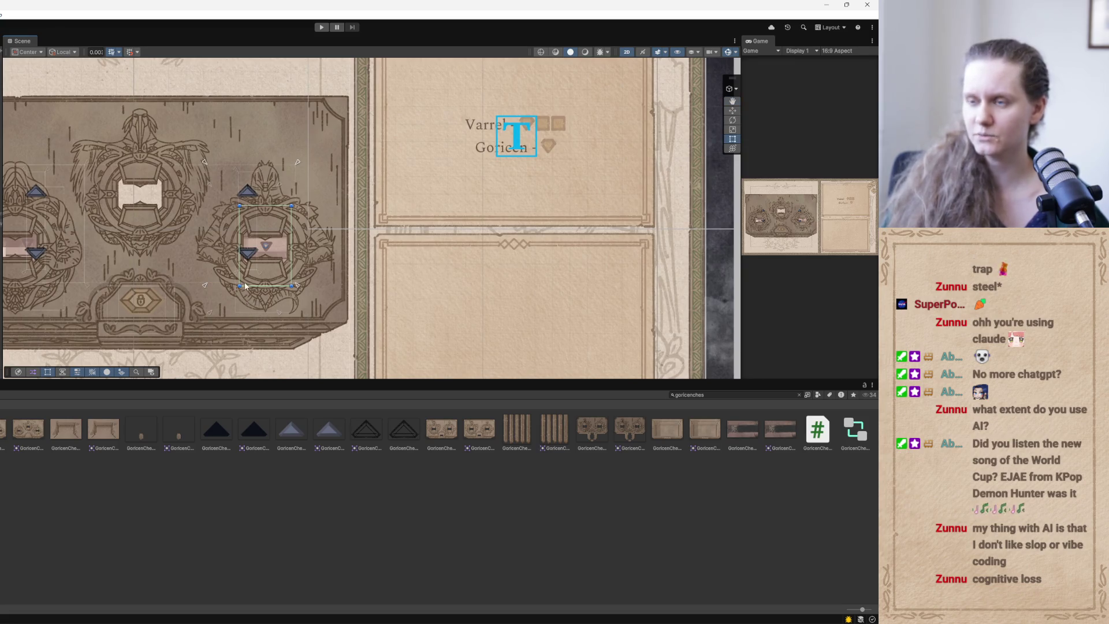
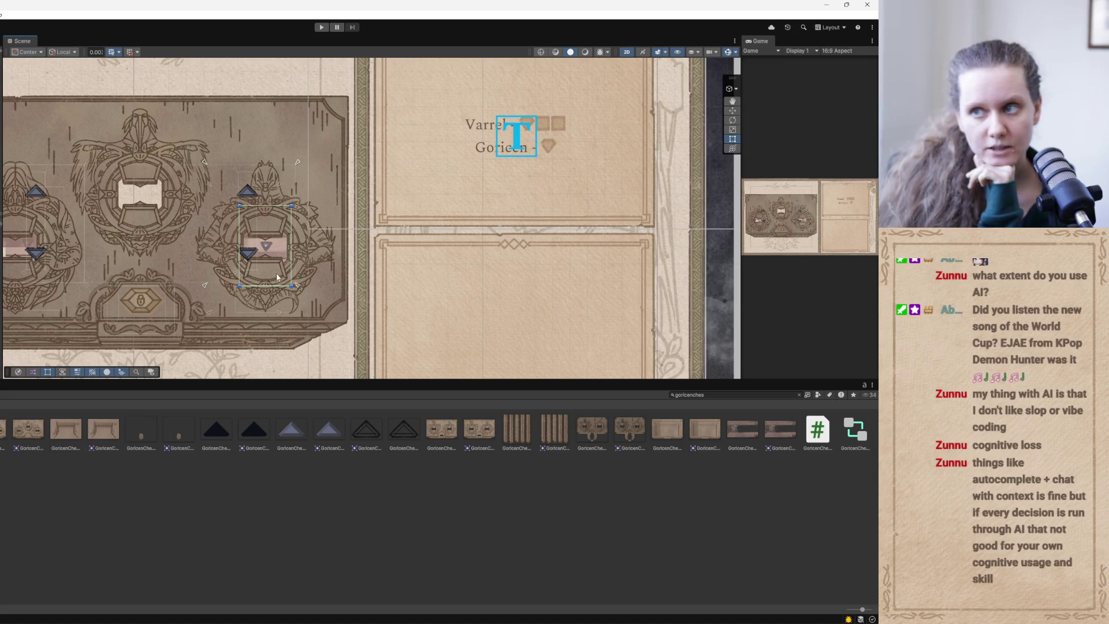
Drag the right medallion's code-slot handle slightly outward, then refocus the view on the chest.
left_click_drag(296, 285, 300, 289)
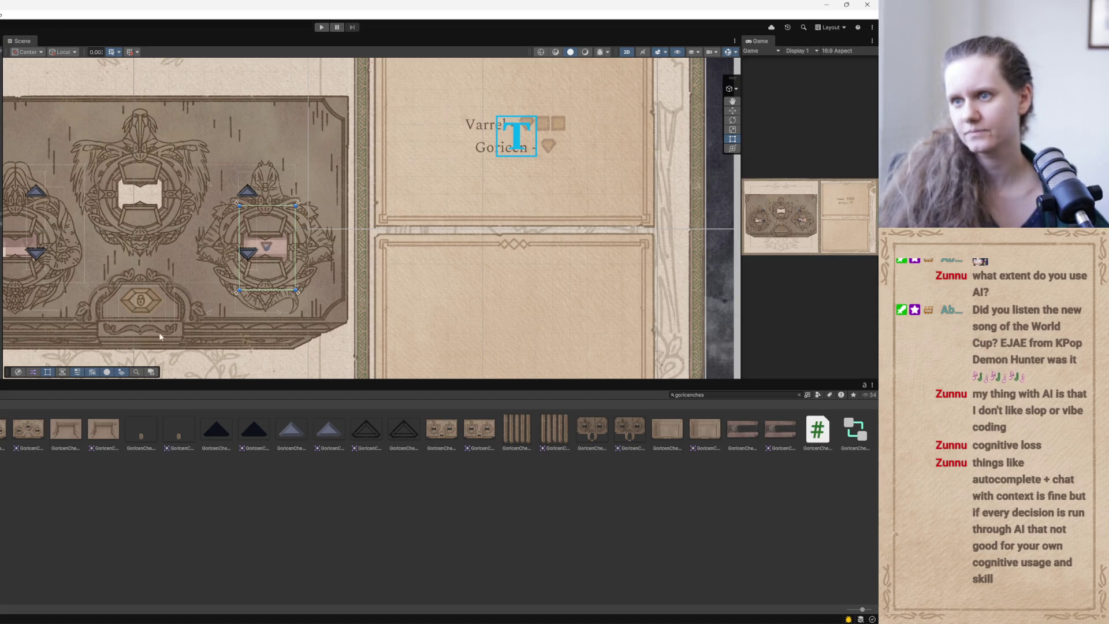
left_click_drag(243, 292, 239, 300)
key("f")
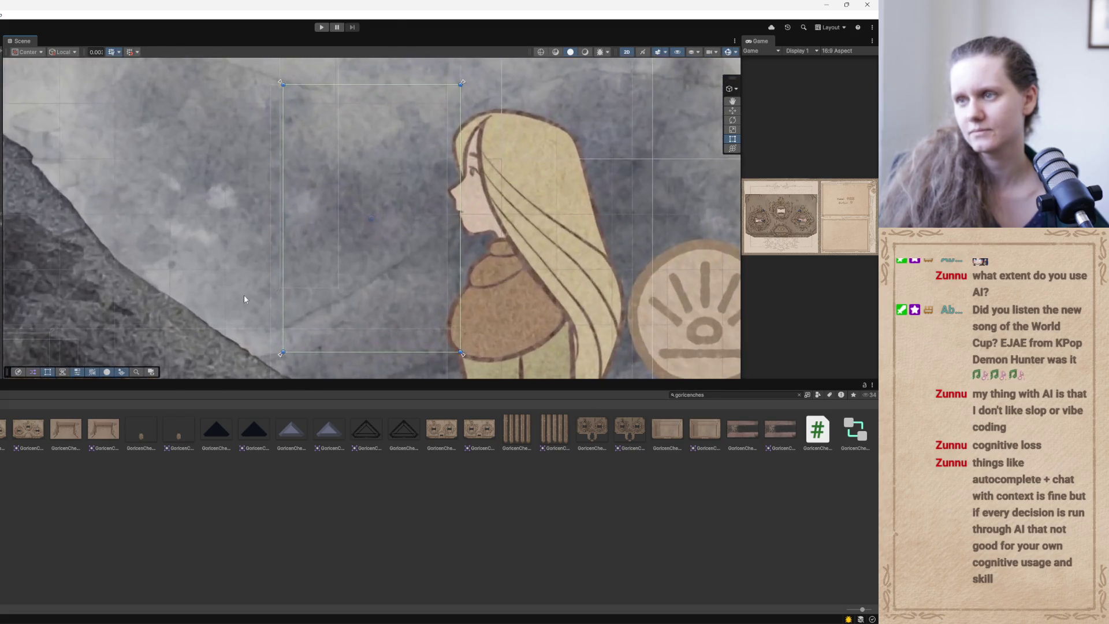
scroll(278, 266, "down", 5)
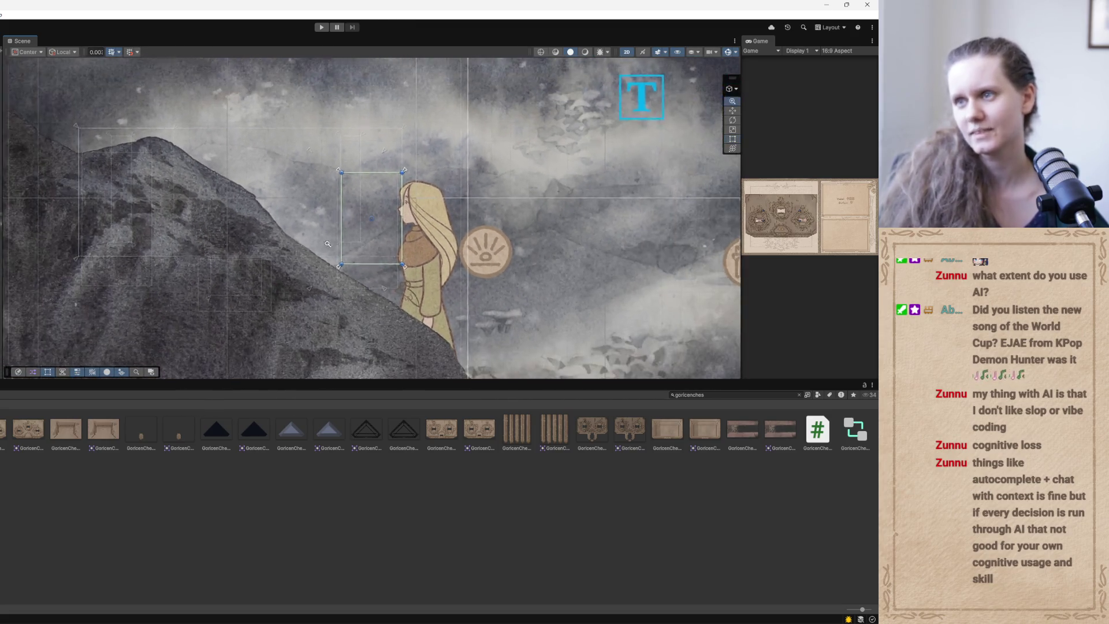
key("f")
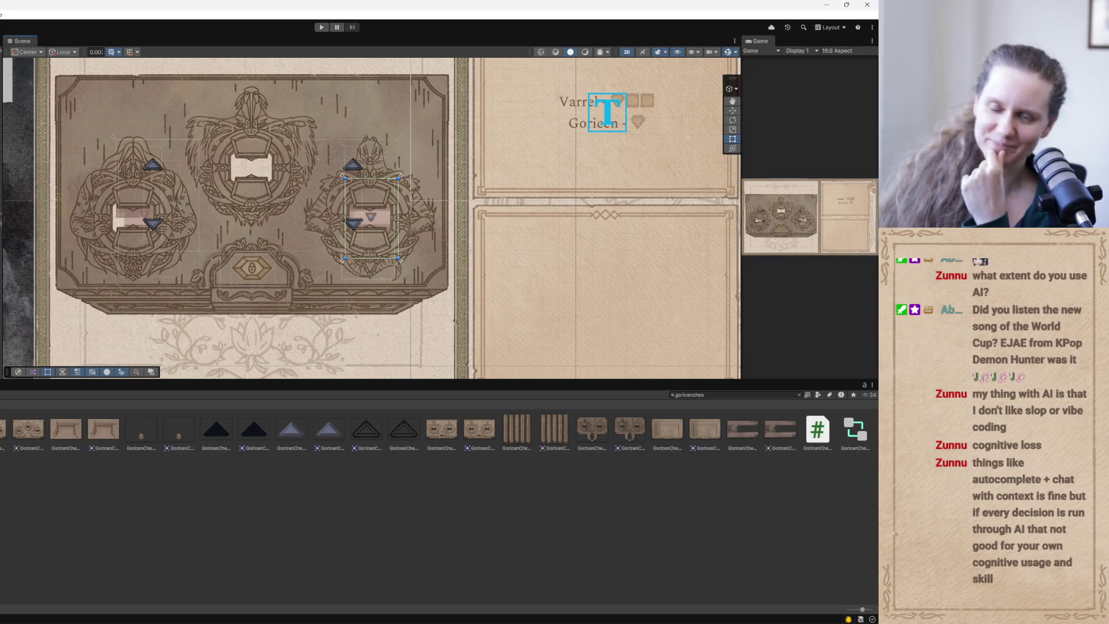
Select the right code-slot element on the chest art and zoom in on it.
left_click(251, 194)
left_click(354, 194)
left_click(153, 194)
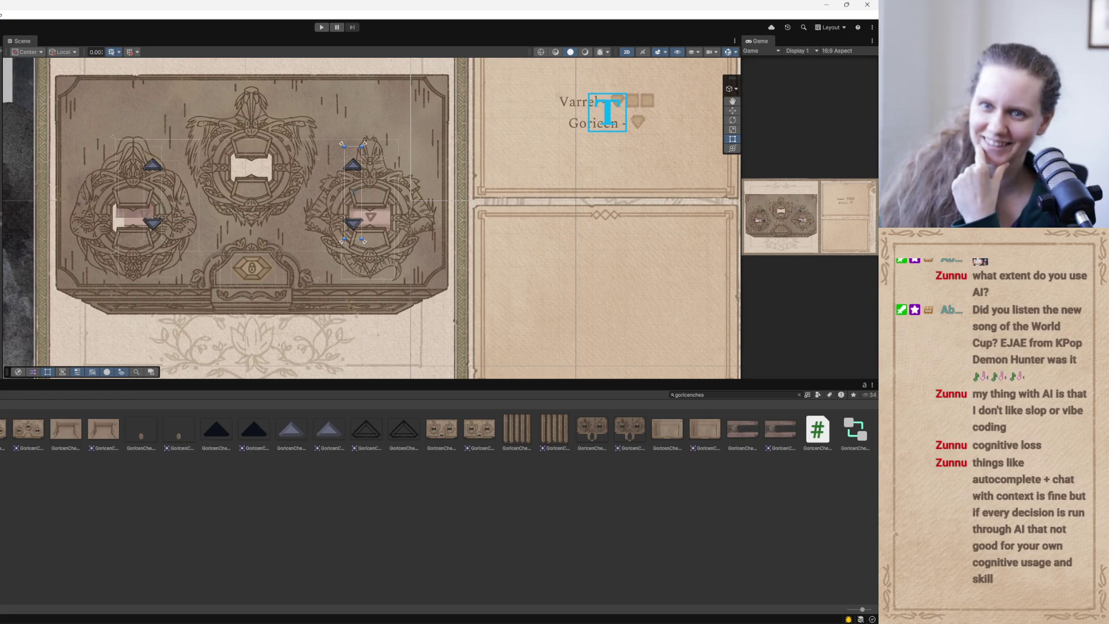
left_click(370, 231)
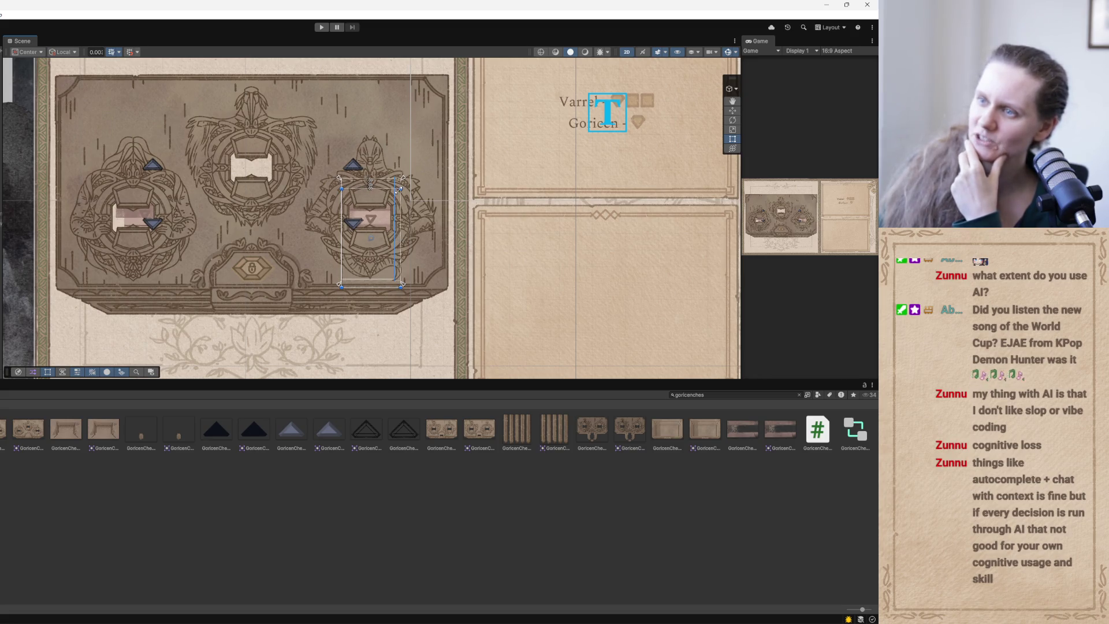
mouse_move(366, 263)
left_mouse_down()
mouse_move(317, 302)
mouse_move(365, 247)
mouse_move(373, 289)
mouse_move(345, 279)
mouse_move(333, 292)
left_mouse_up()
scroll(317, 297, "up", 1)
scroll(339, 302, "up", 2)
scroll(281, 209, "down", 3)
scroll(334, 292, "up", 1)
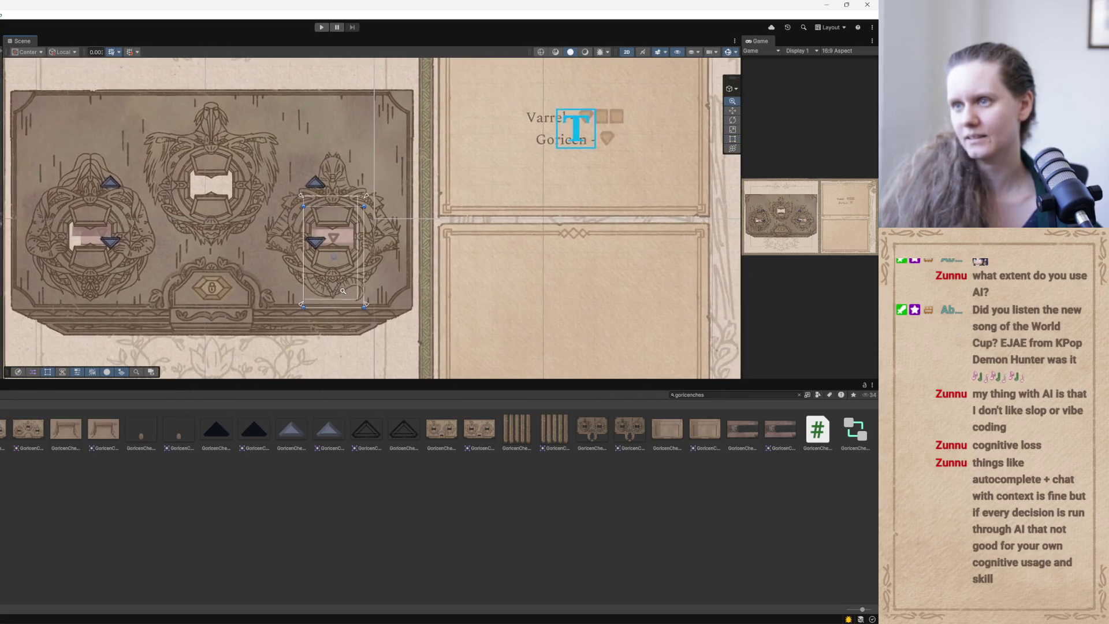
Nudge the right code slot slightly left and narrow it from its left edge.
left_click(732, 112)
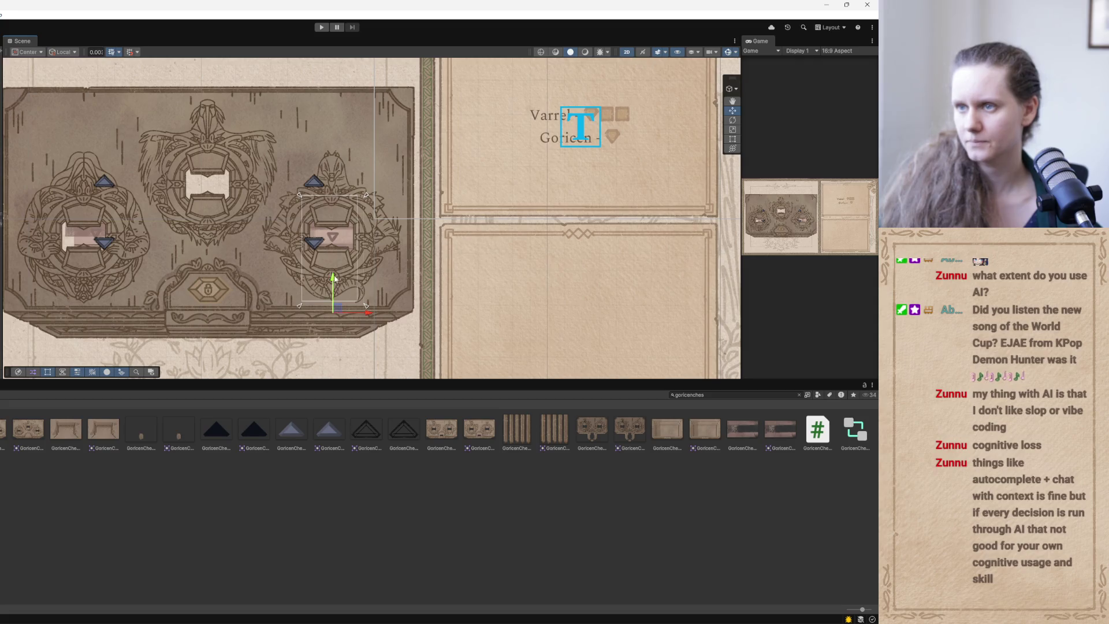
left_click_drag(369, 312, 368, 315)
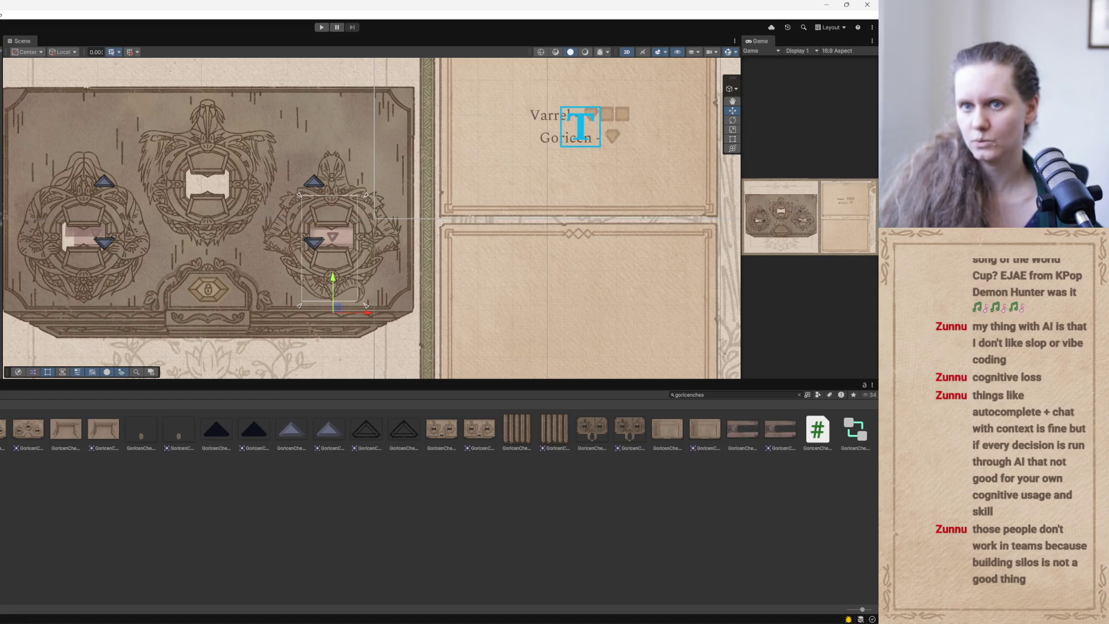
left_click(732, 139)
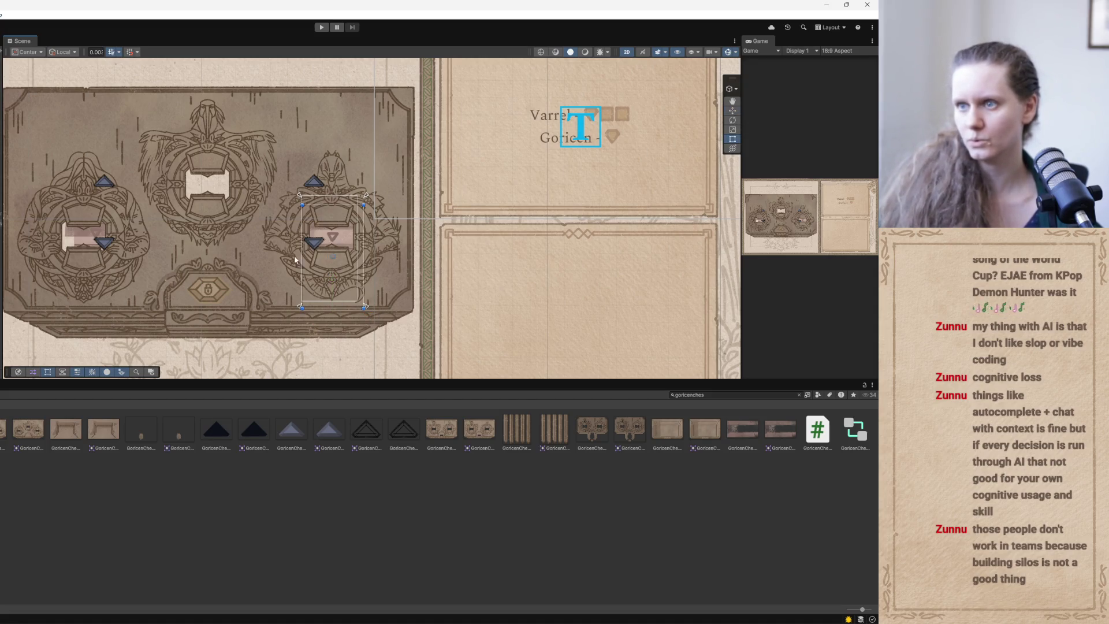
left_click_drag(302, 257, 355, 267)
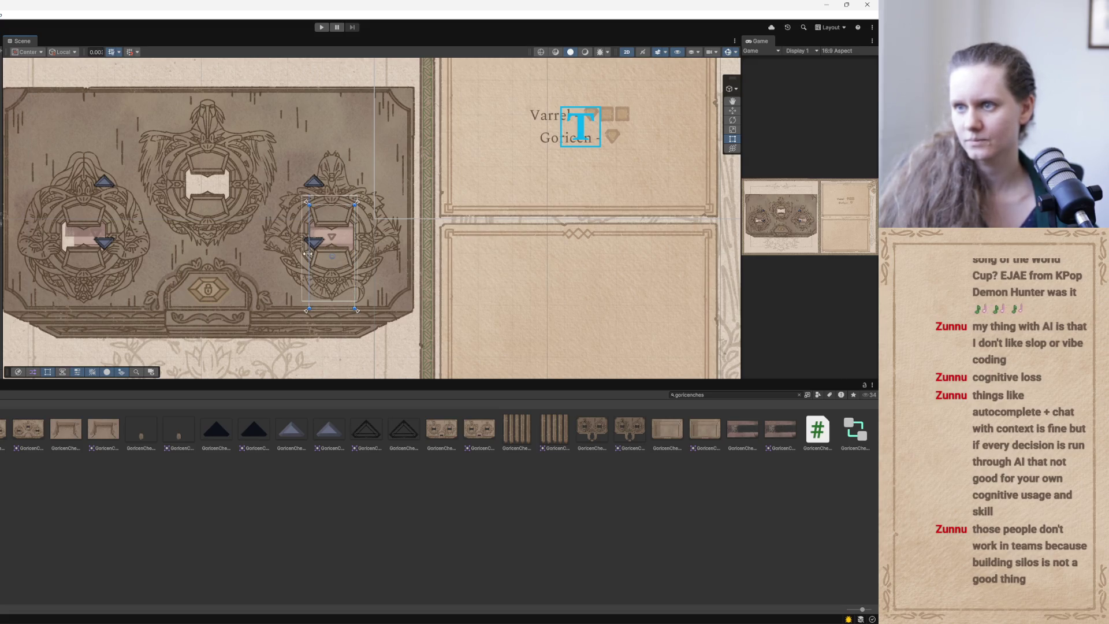
Select the whole right slot container and expand its layout settings in the Inspector.
scroll(318, 230, "down", 2)
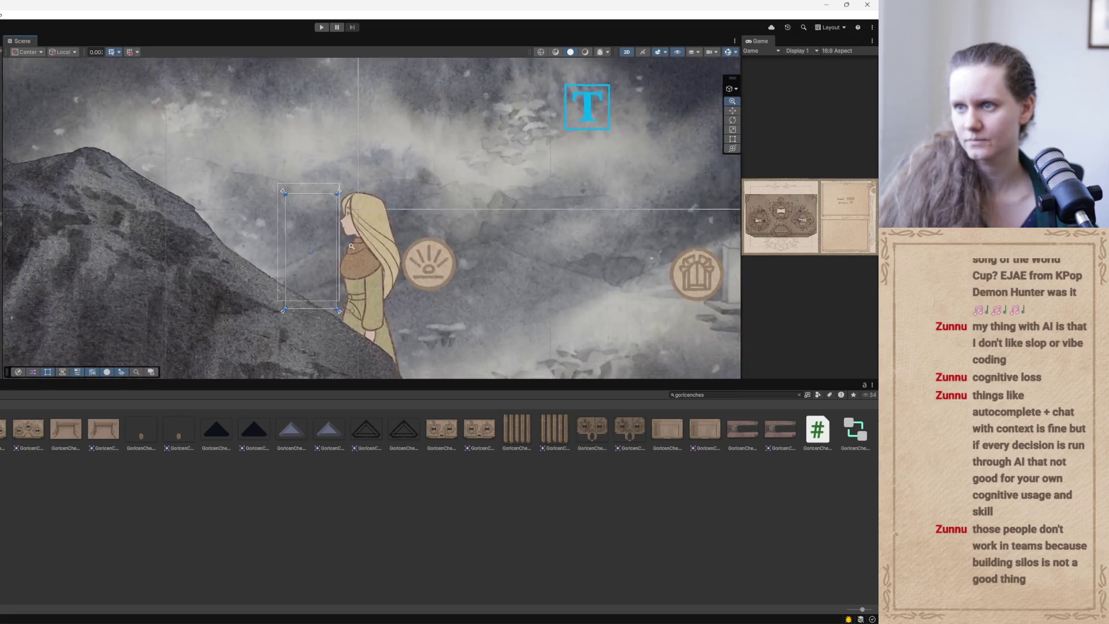
scroll(312, 239, "down", 1)
scroll(311, 244, "up", 1)
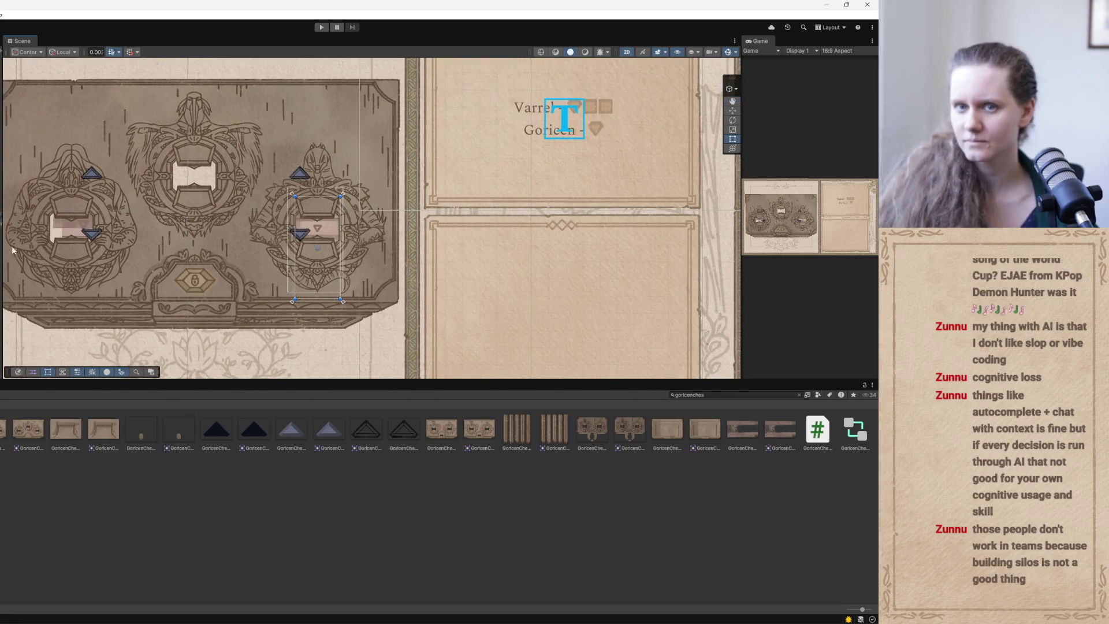
left_click(294, 196)
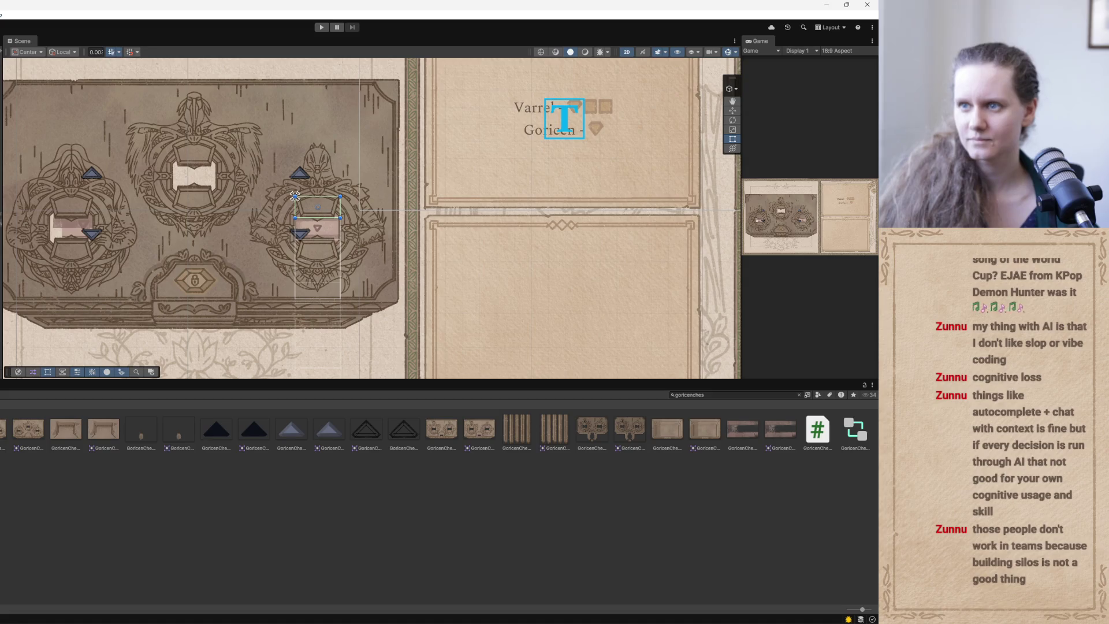
left_click(295, 196)
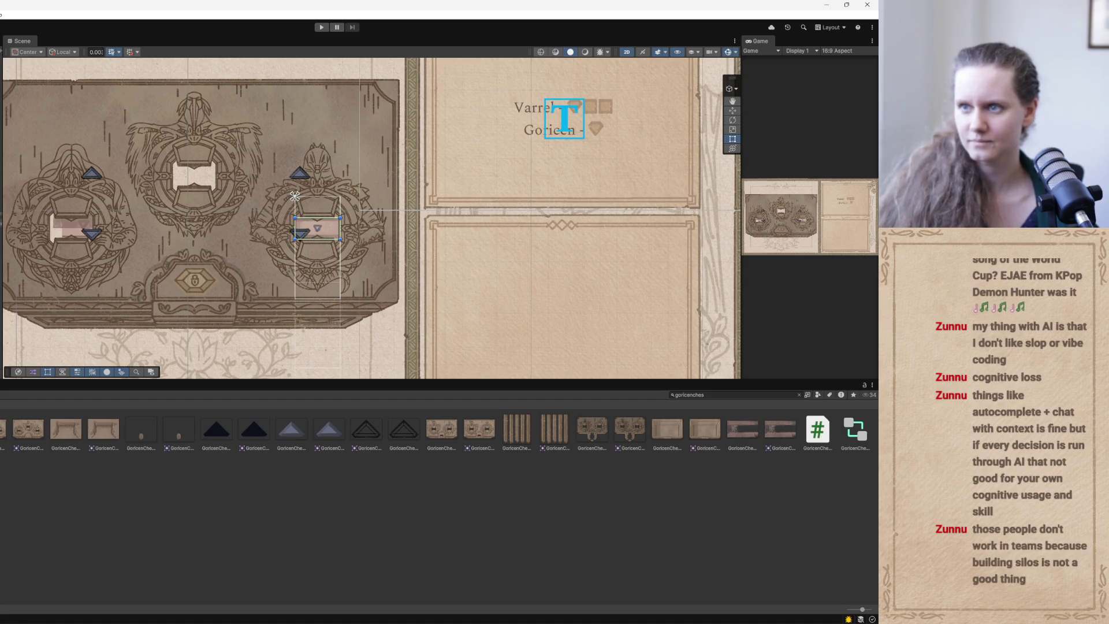
left_click(295, 197)
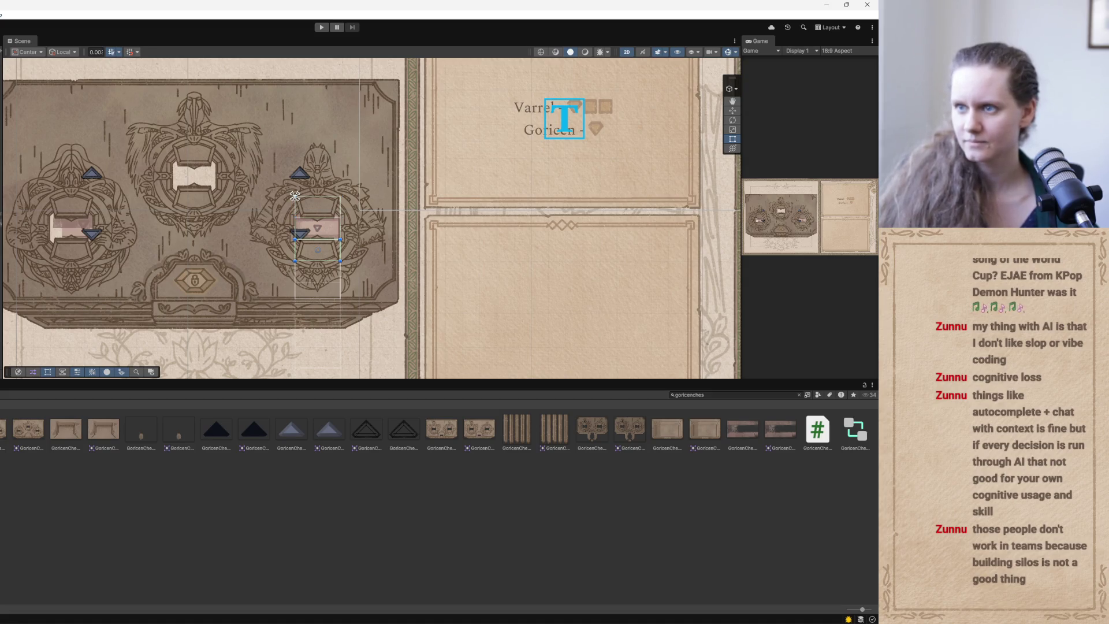
left_click(294, 197)
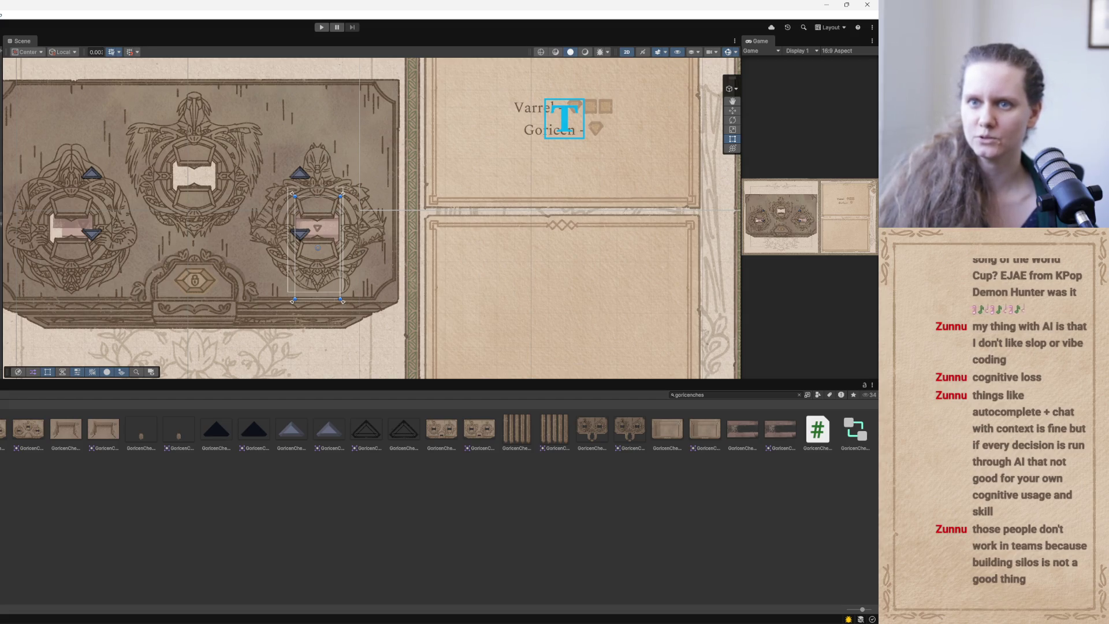
left_click_drag(2, 231, 94, 231)
Anchor the right slot to bottom-right stretch and drag its edges to resize and lower it.
left_click(22, 239)
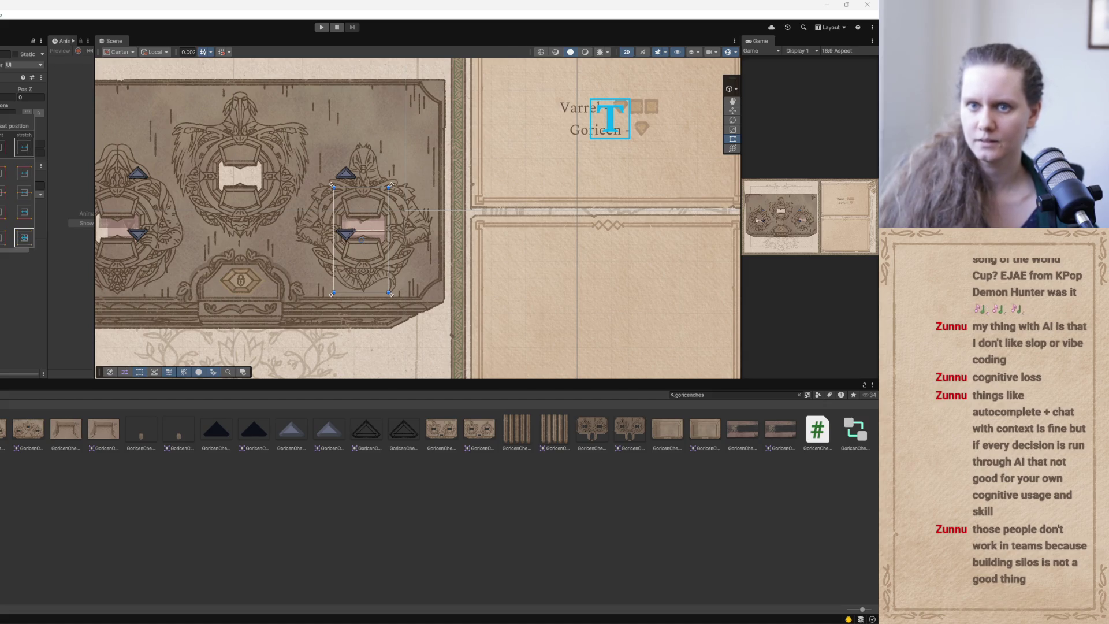
mouse_move(347, 236)
left_mouse_down()
mouse_move(284, 252)
mouse_move(331, 257)
left_mouse_up()
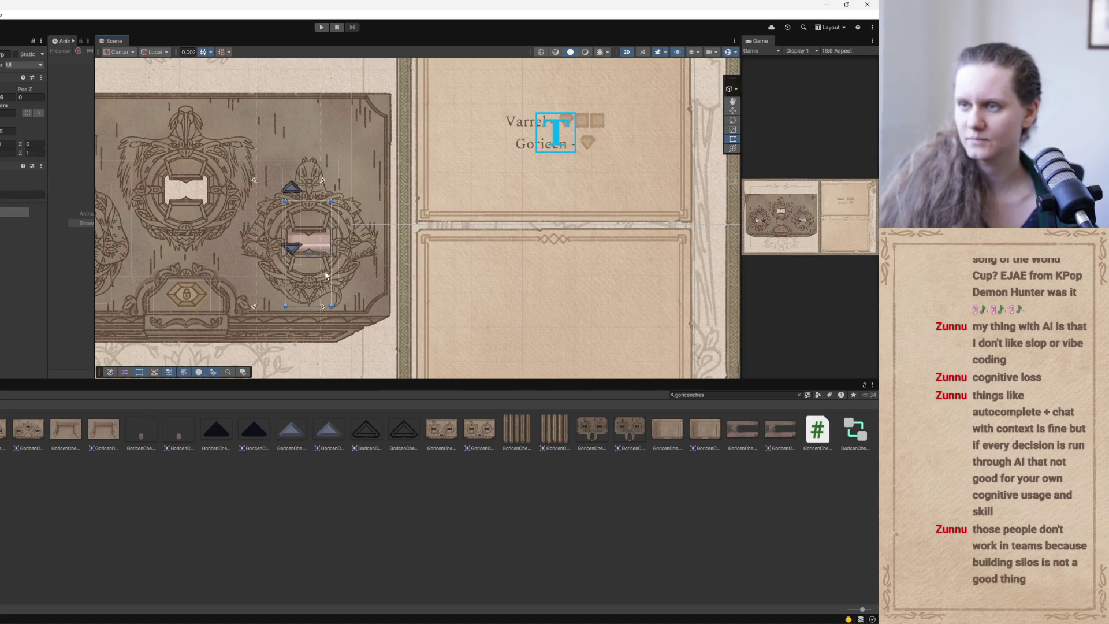
left_click_drag(306, 306, 304, 322)
left_click_drag(319, 241, 319, 264)
mouse_move(317, 218)
left_mouse_down()
mouse_move(322, 244)
mouse_move(323, 234)
left_mouse_up()
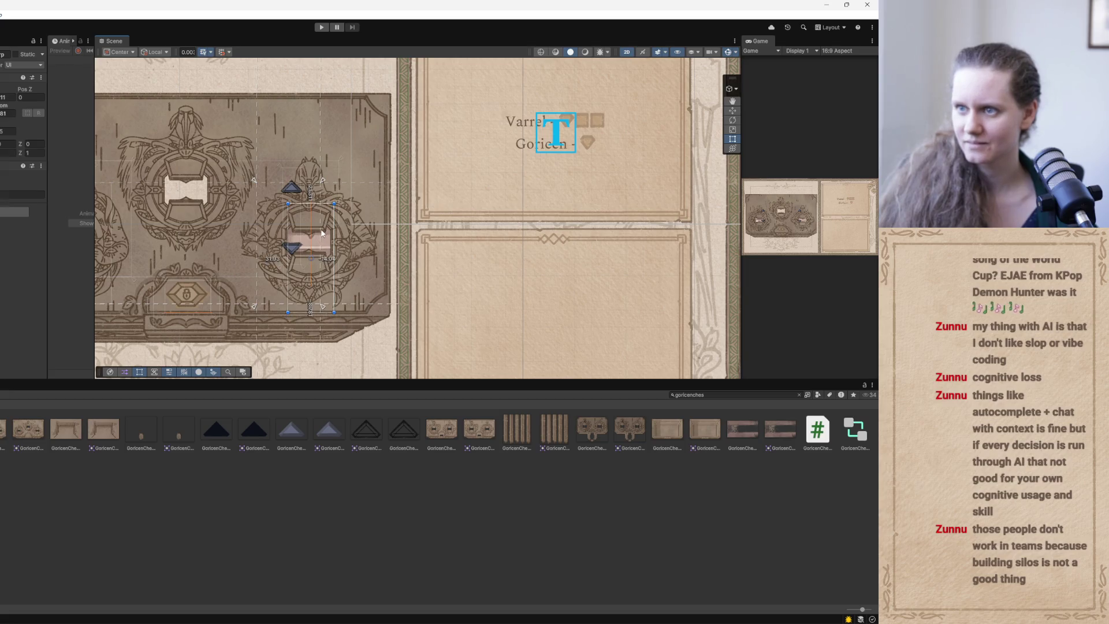
left_click(311, 254)
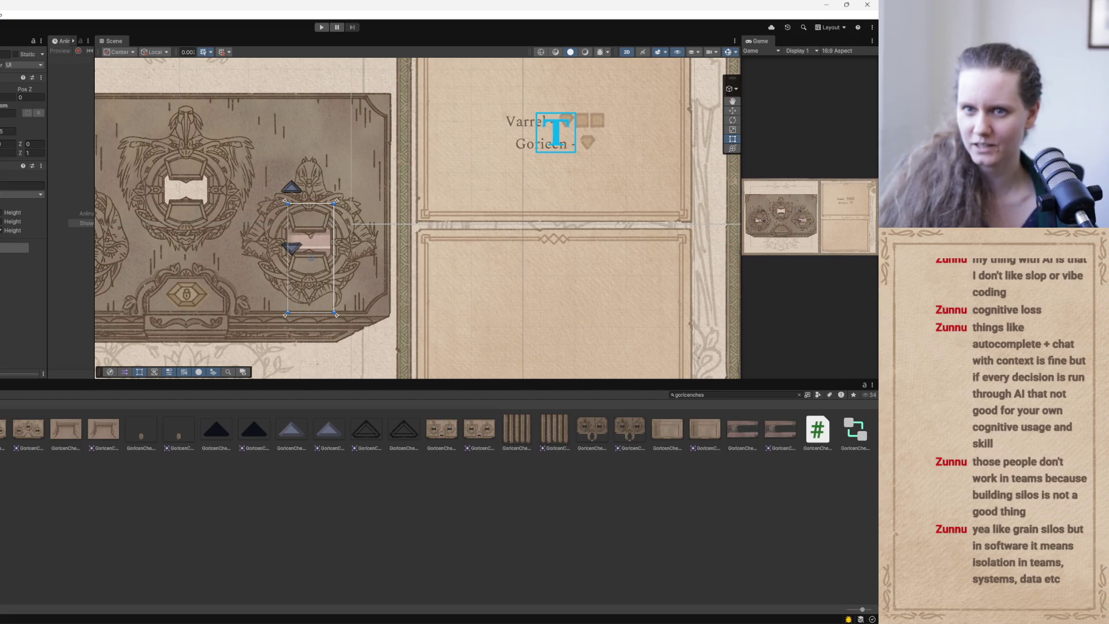
Select the smaller piece above the slot and edit its Height value in the Inspector.
left_click(311, 214)
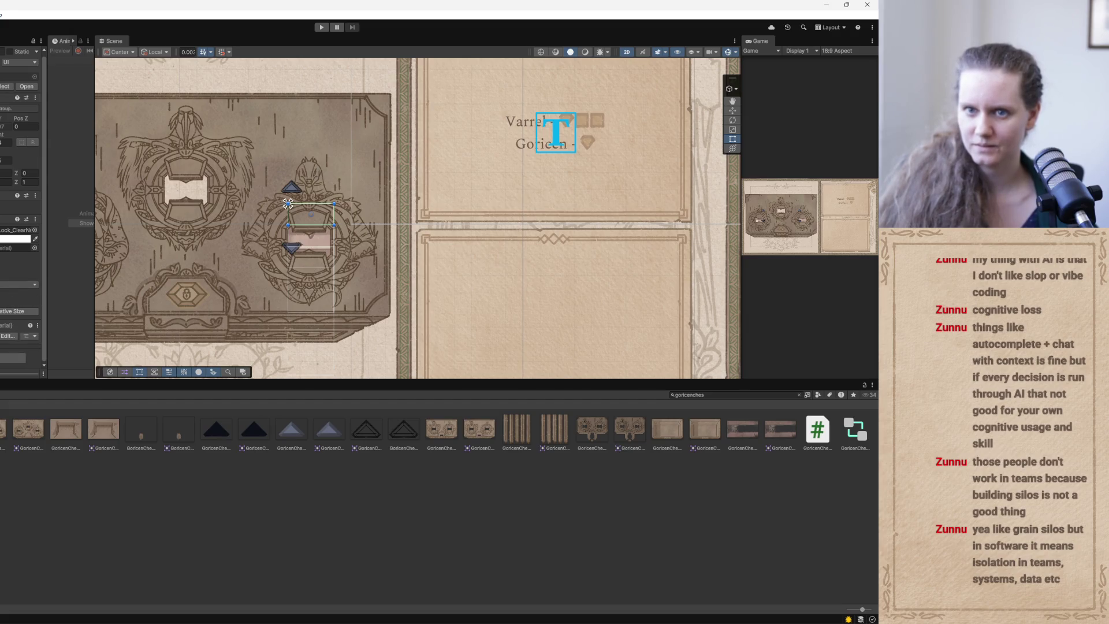
type("98")
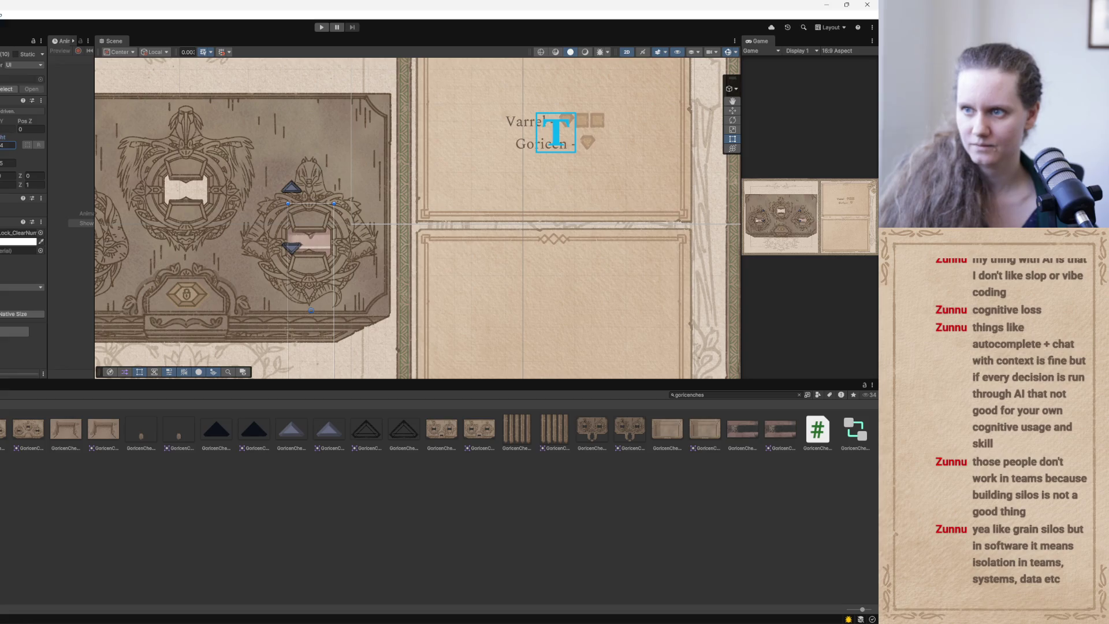
type("167")
key("BackSpace")
type("8")
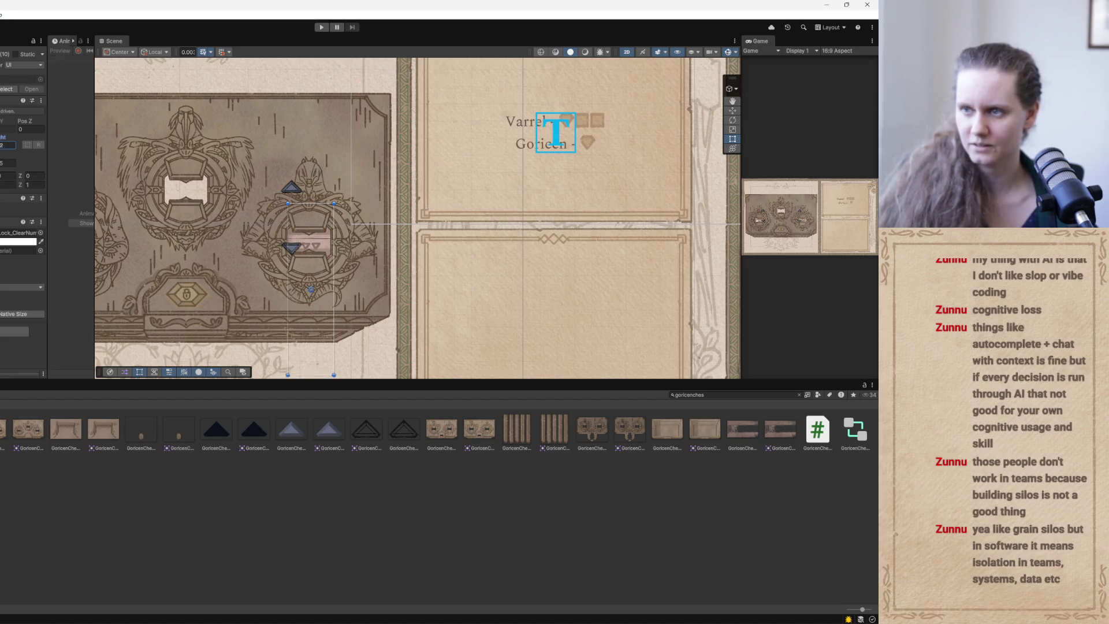
key("BackSpace")
type("1")
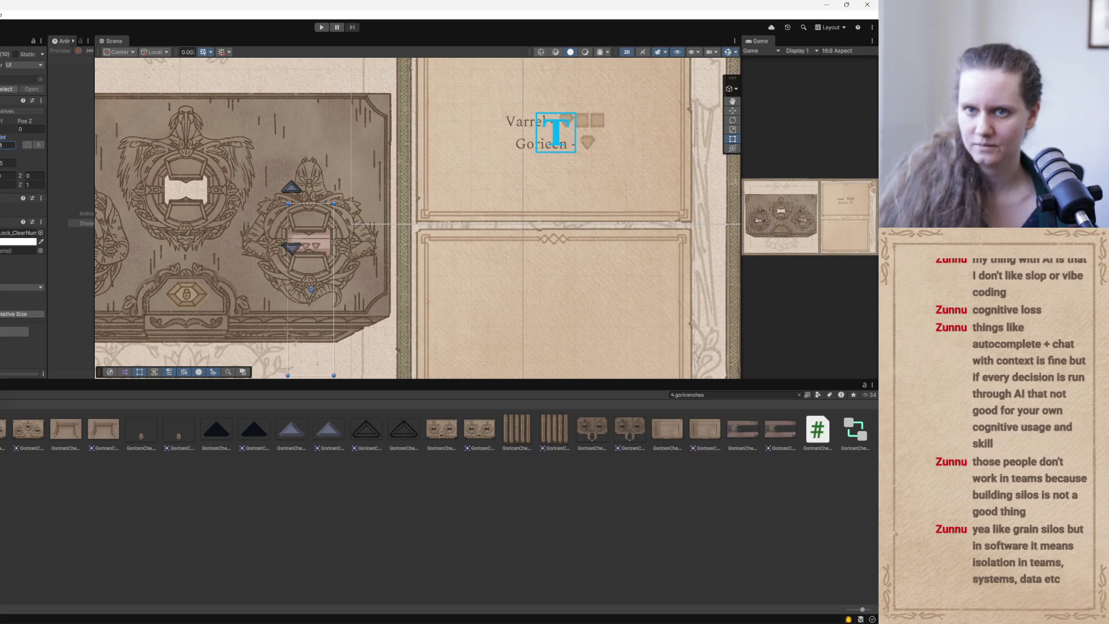
Reposition the slot's inner sprite vertically with the Move tool.
left_click(365, 193)
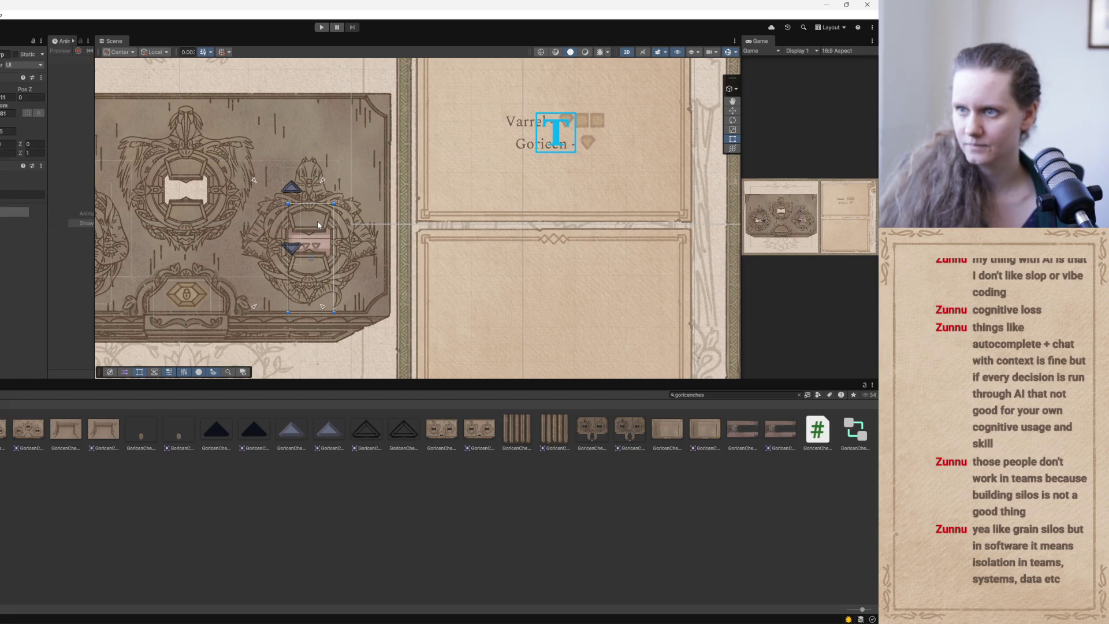
left_click(311, 272)
key("w")
left_click_drag(311, 271, 314, 178)
mouse_move(312, 195)
left_mouse_down()
mouse_move(309, 292)
mouse_move(306, 253)
left_mouse_up()
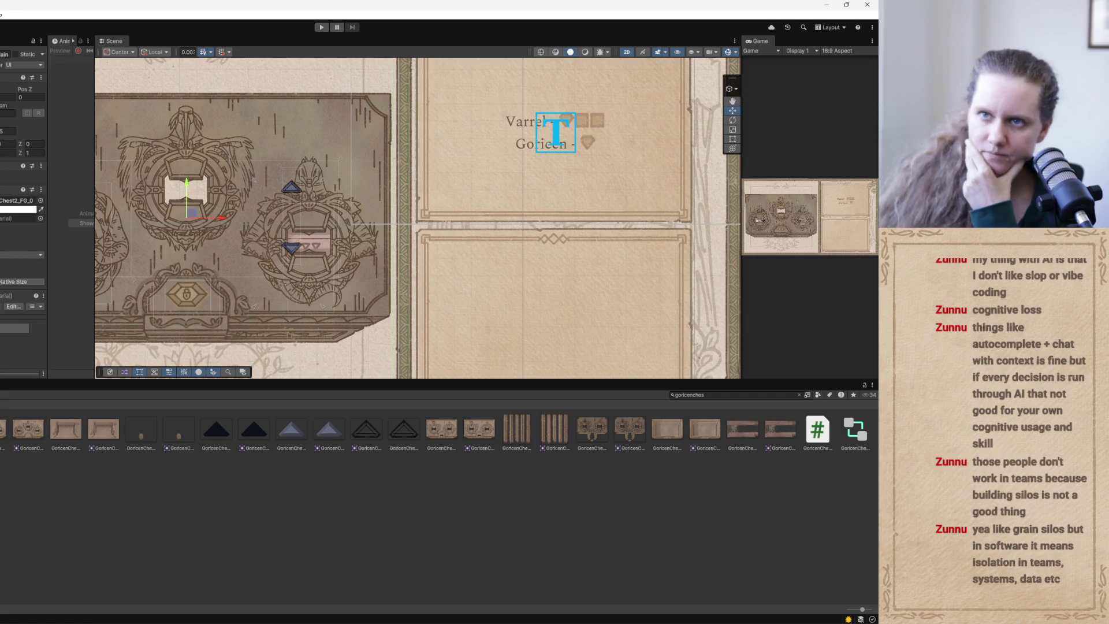
Hide the chest art and drag the triangle symbol column's bottom edge down below the chest.
key("alt+shift+a")
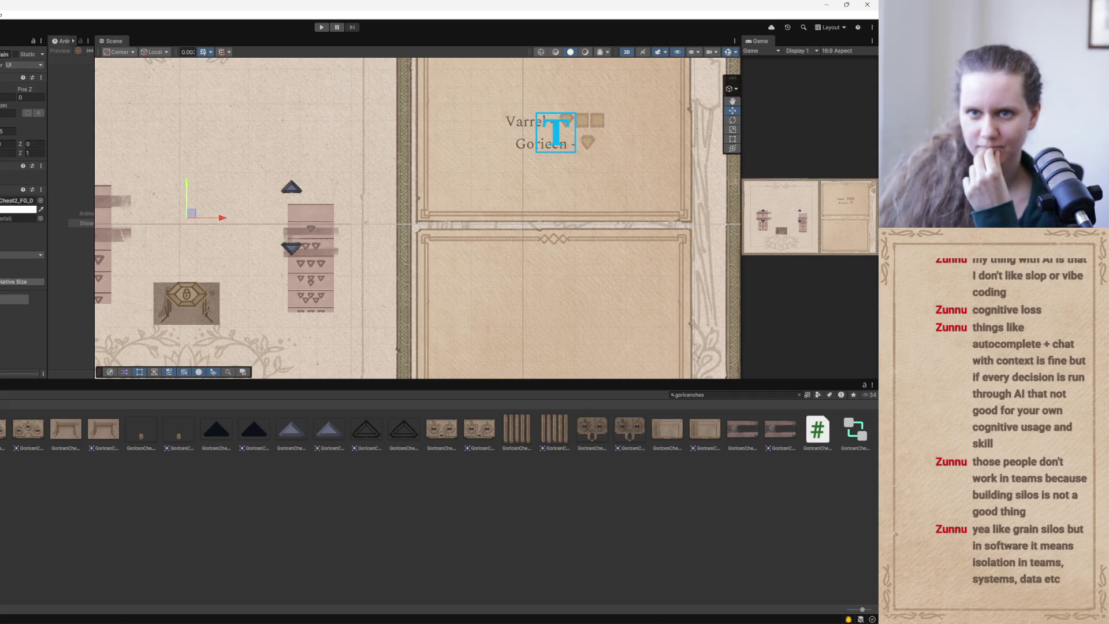
left_click(312, 277)
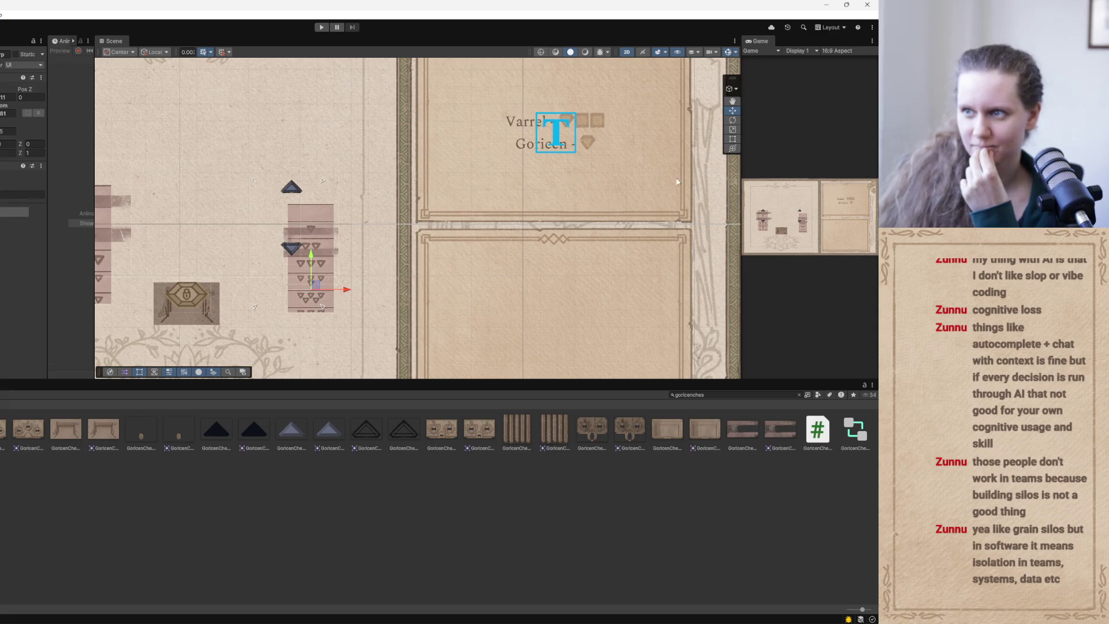
key("t")
left_click_drag(312, 314, 307, 375)
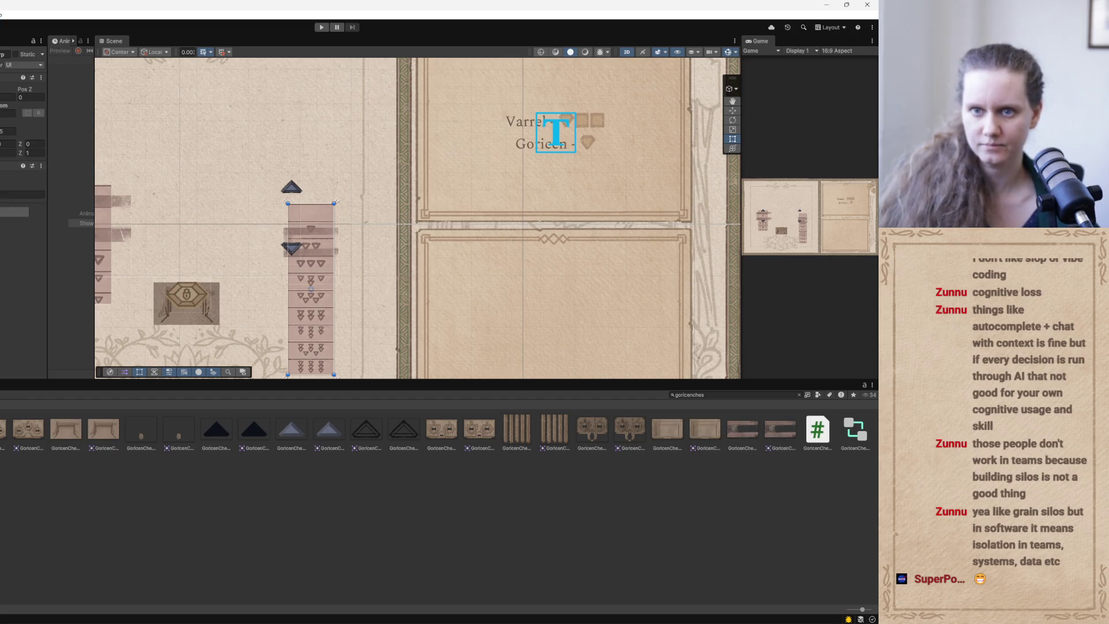
left_click(186, 218)
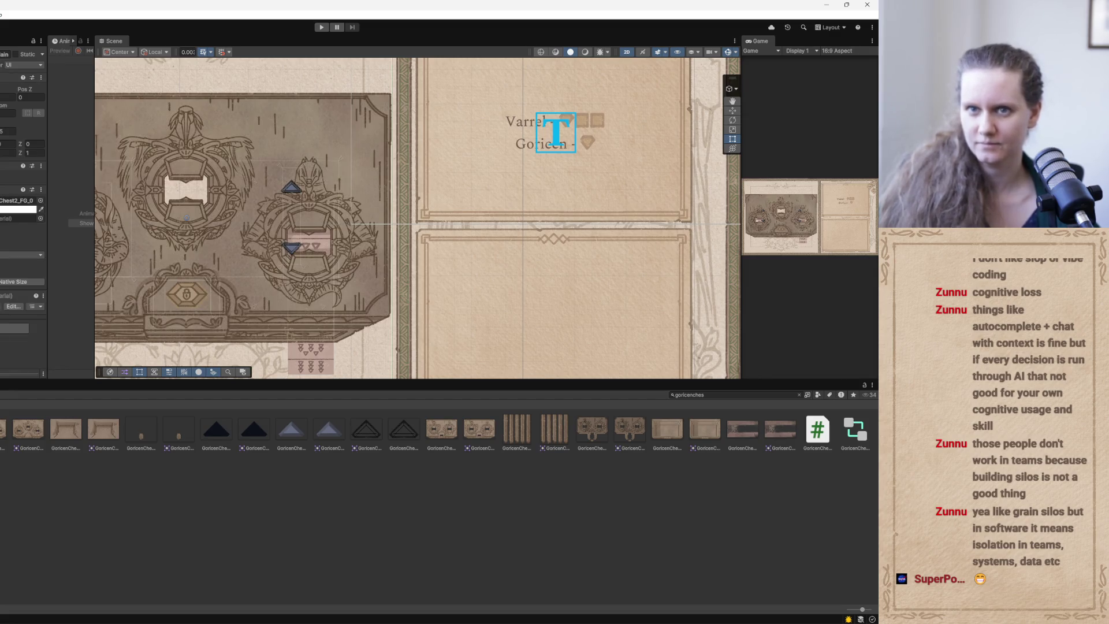
left_click(311, 271)
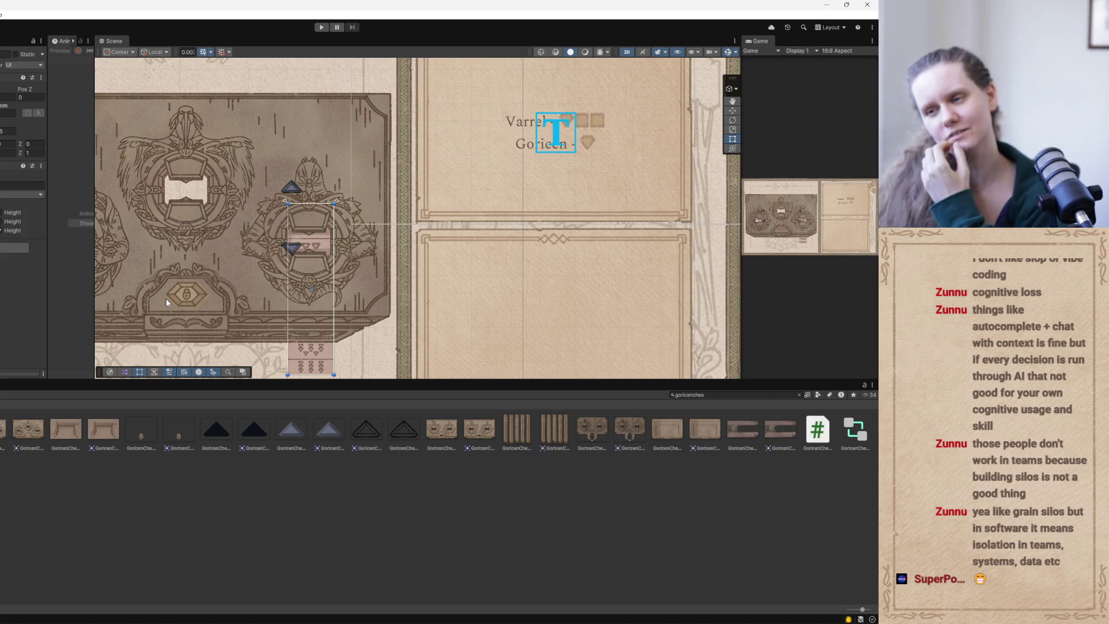
Check the coding assistant's chat, then bring up GitHub Desktop's pending changes.
key("alt+Tab")
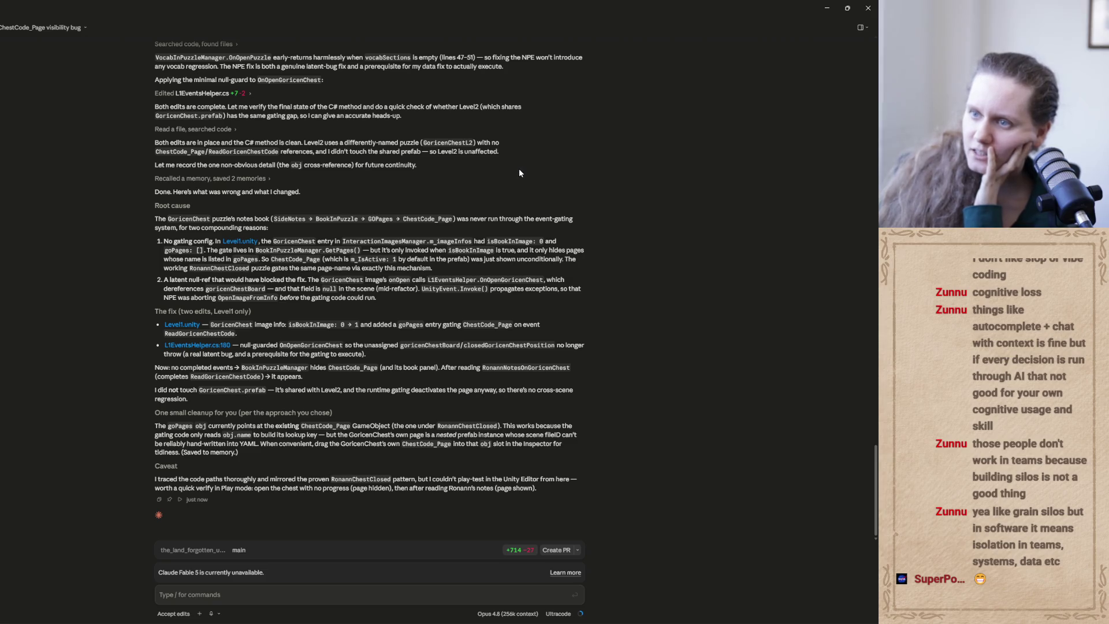
left_click(826, 9)
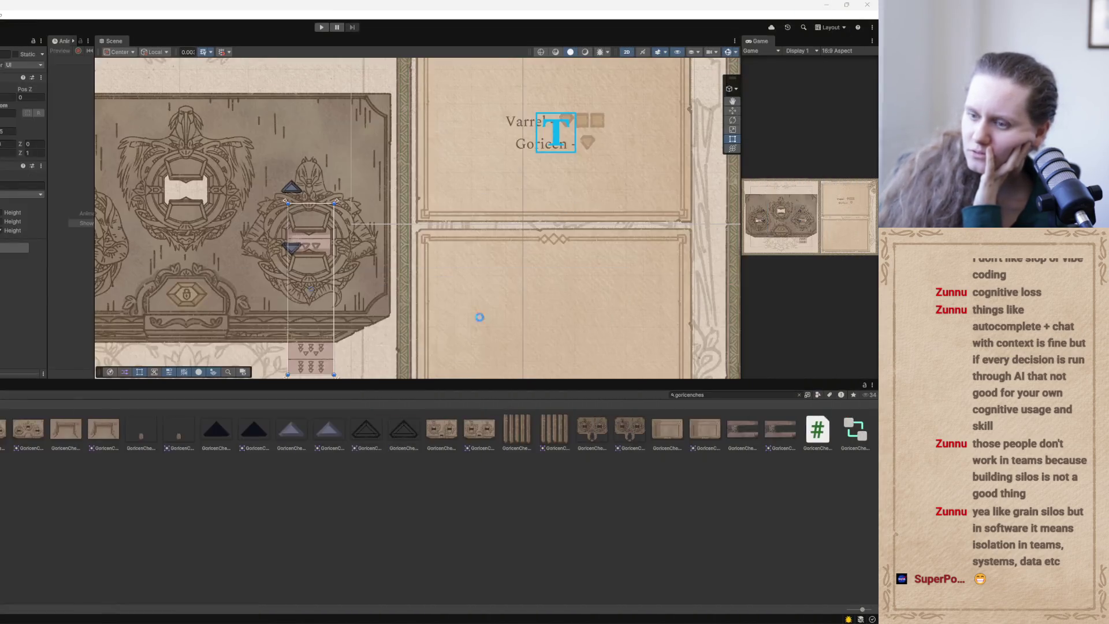
key("alt+Tab")
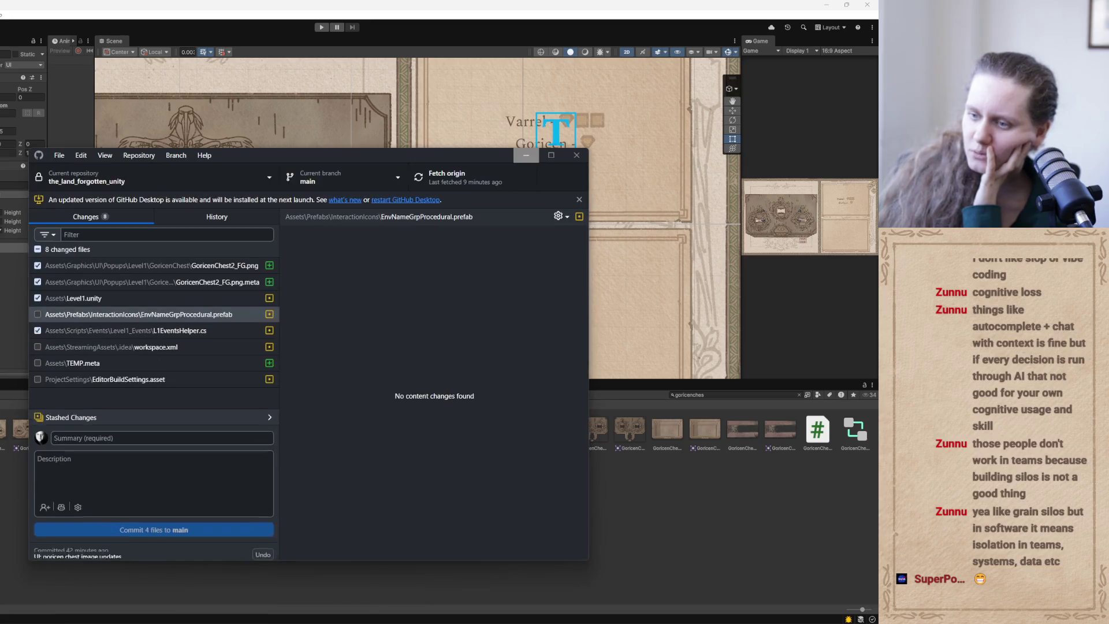
Inspect the L1EventsHelper.cs and Level1.unity diffs, then minimize GitHub Desktop.
left_click(131, 331)
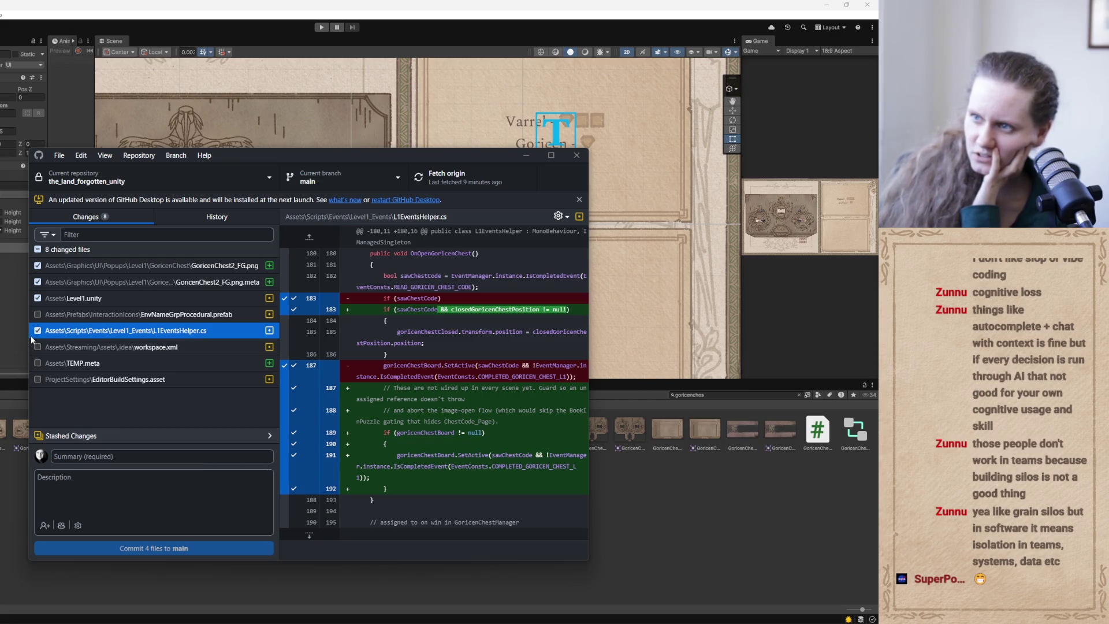
left_click(117, 299)
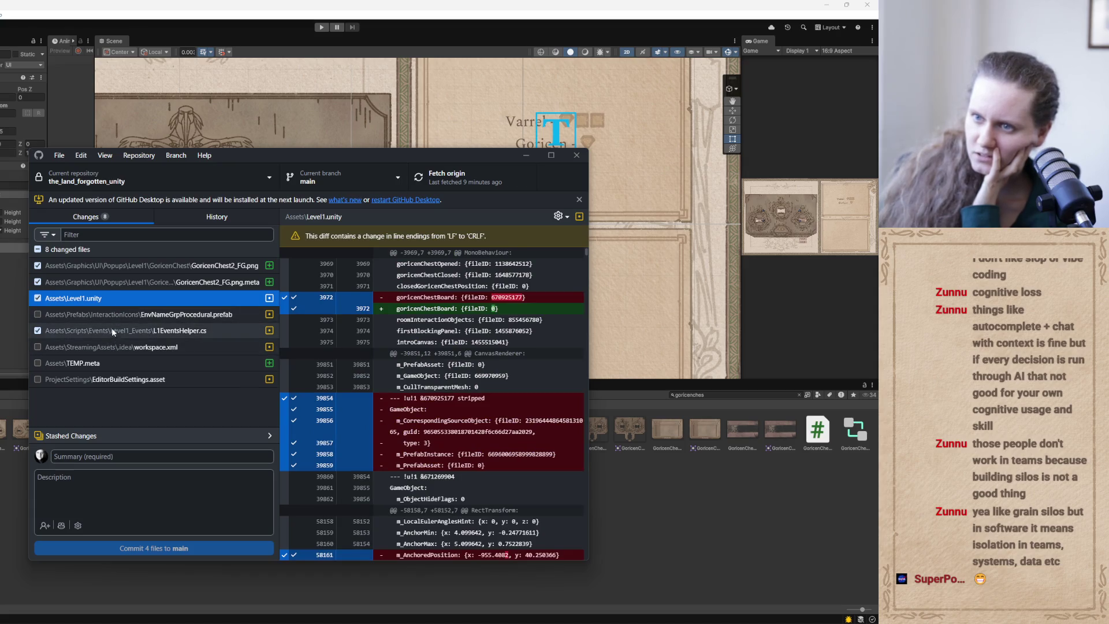
left_click(113, 330)
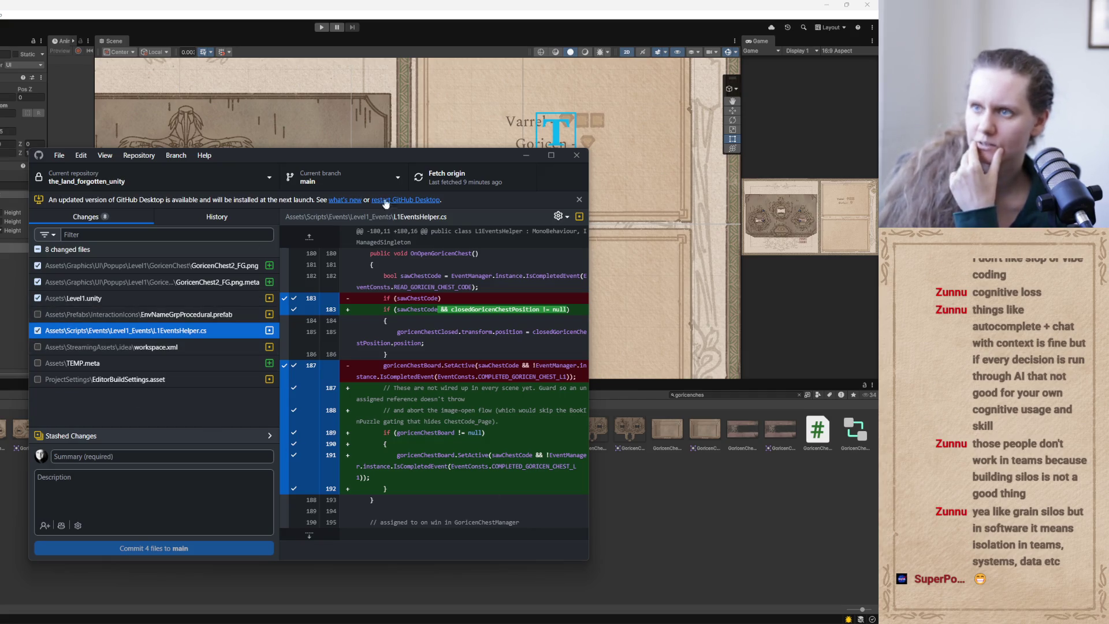
left_click(526, 154)
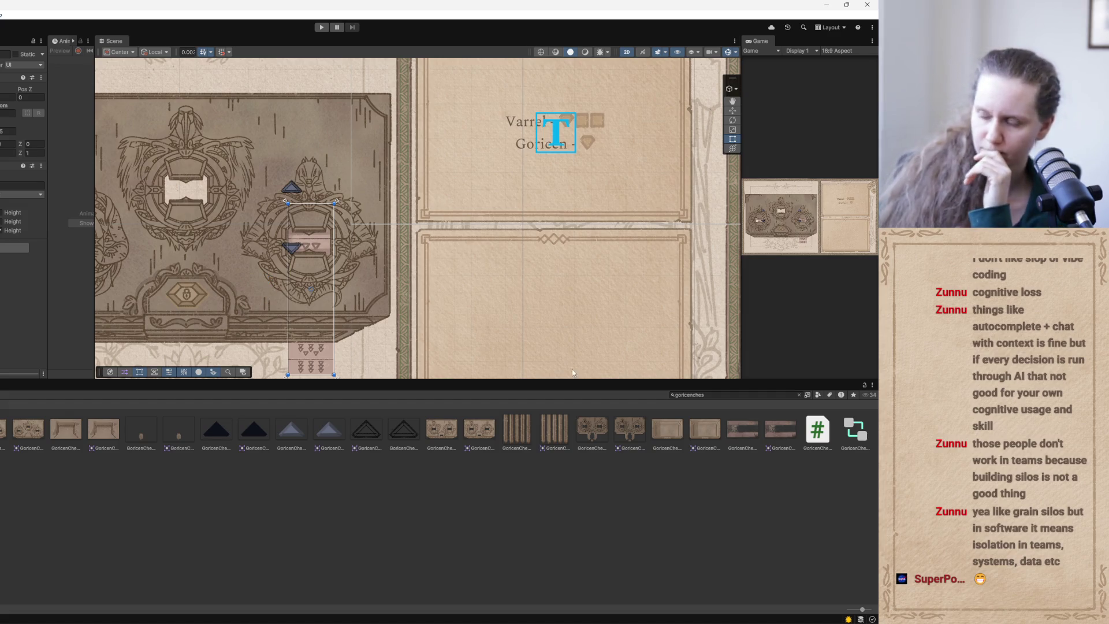
Clear the Project search, select the Level1 scene, and widen the Game view over the Scene view.
left_click(799, 397)
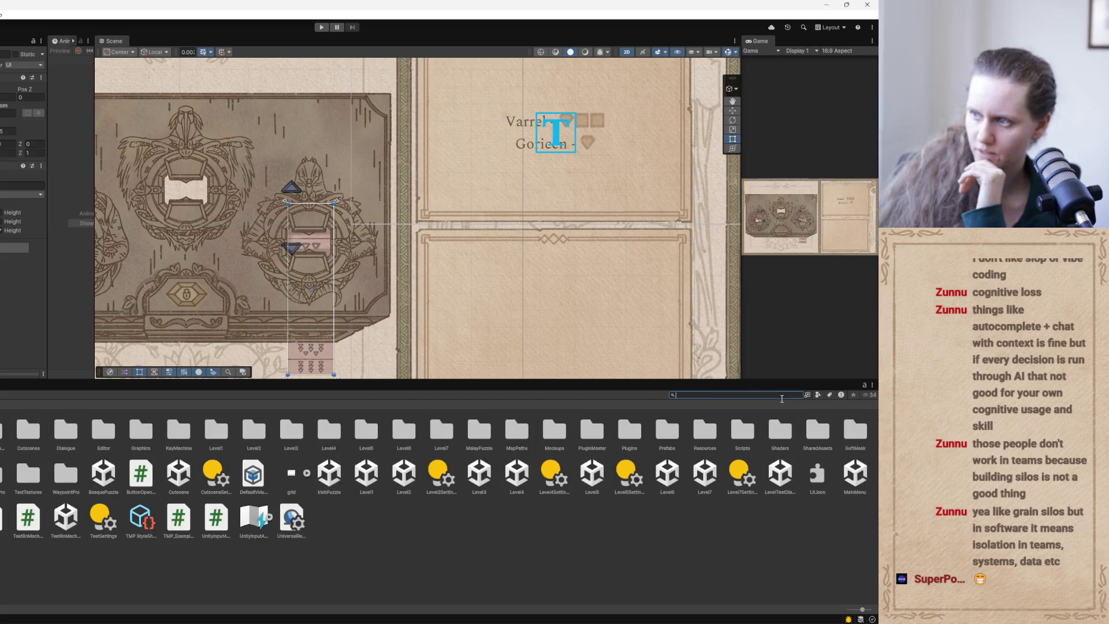
left_click(428, 534)
left_click(362, 474)
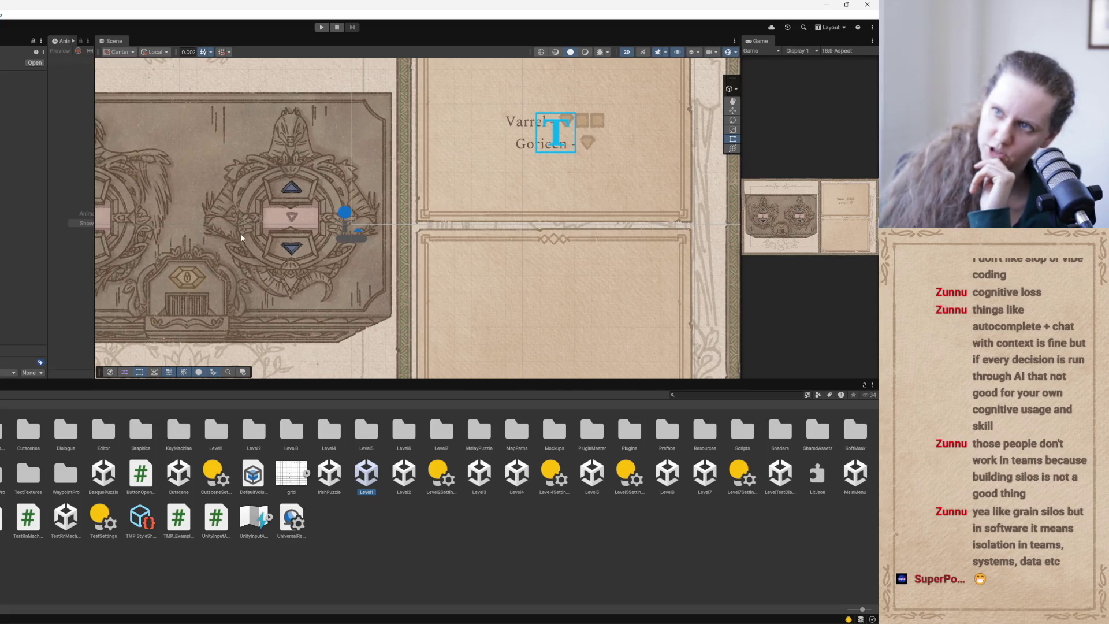
left_click(248, 83)
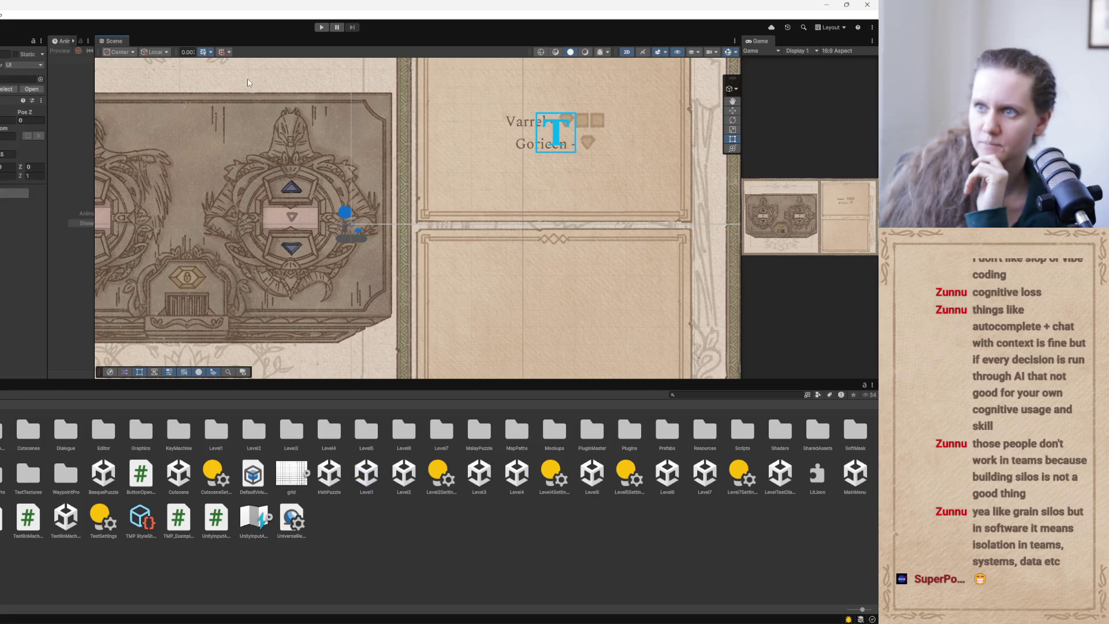
left_click_drag(742, 185, 306, 187)
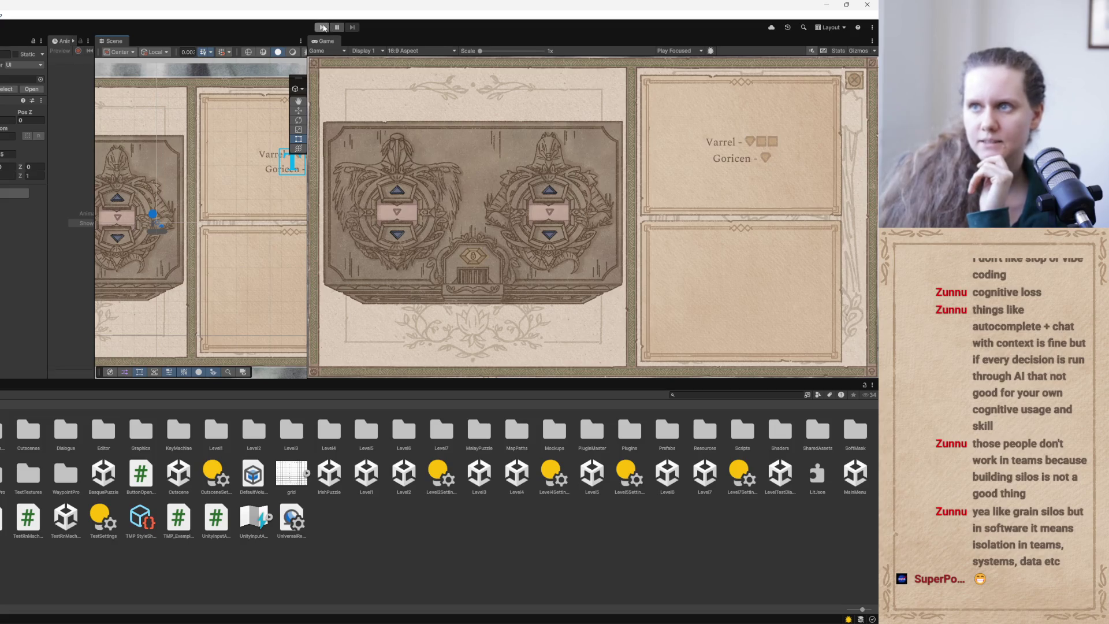
left_click(322, 27)
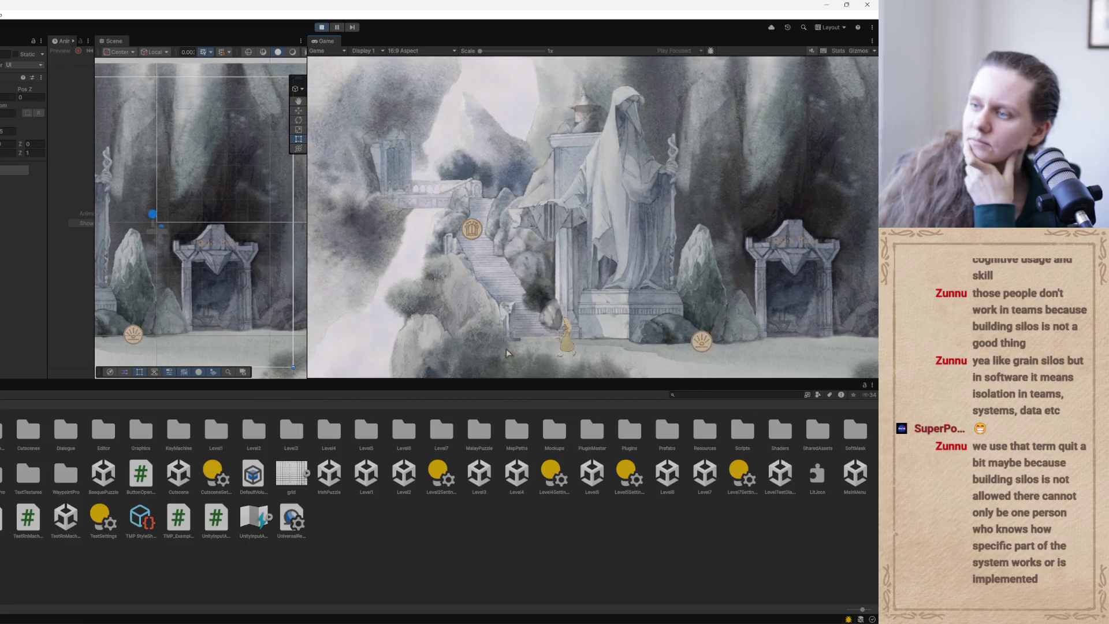
left_click(505, 350)
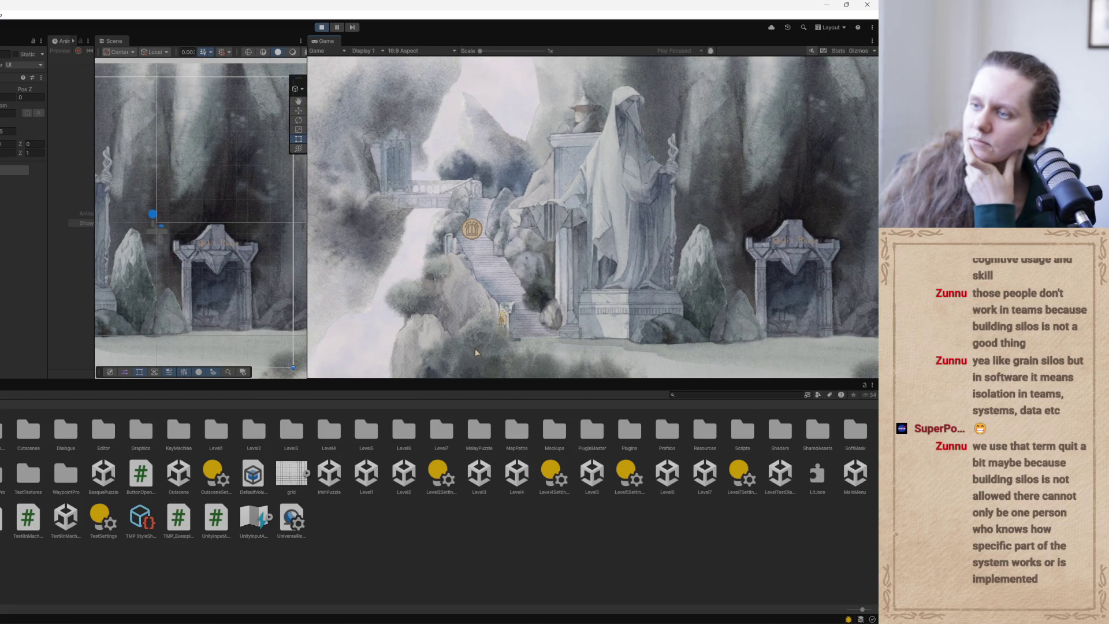
left_click(461, 302)
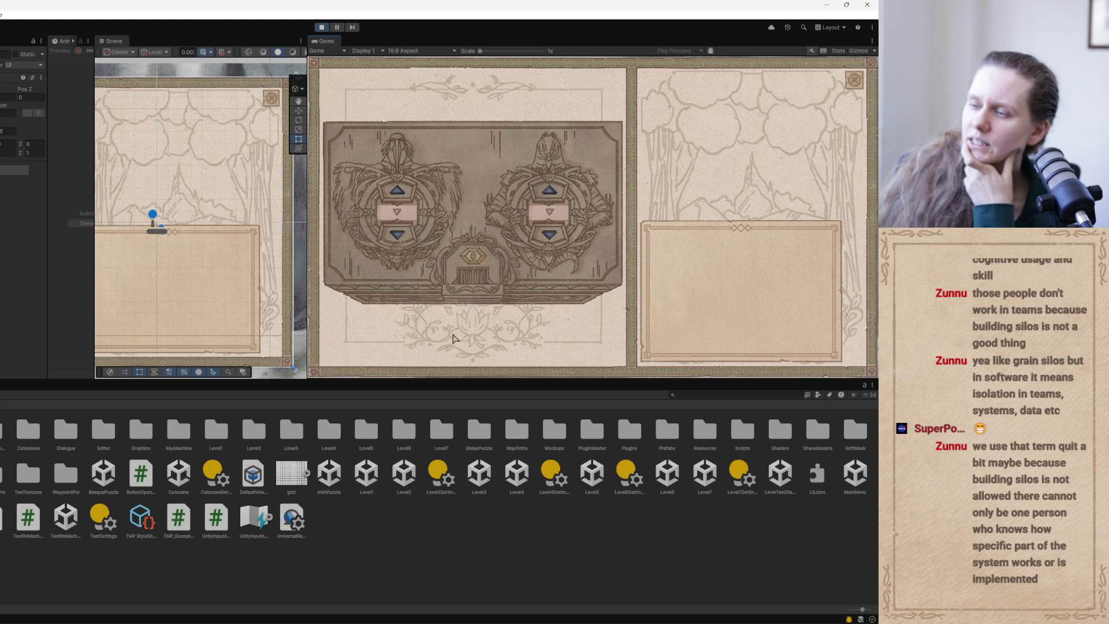
left_click(853, 80)
key("ctrl+p")
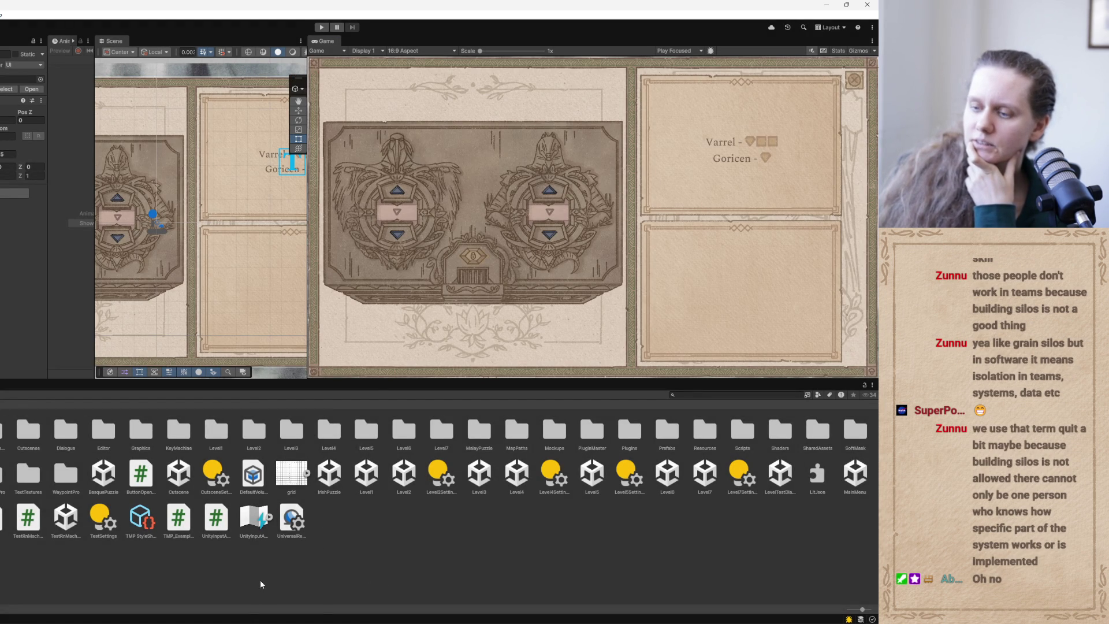
mouse_move(335, 619)
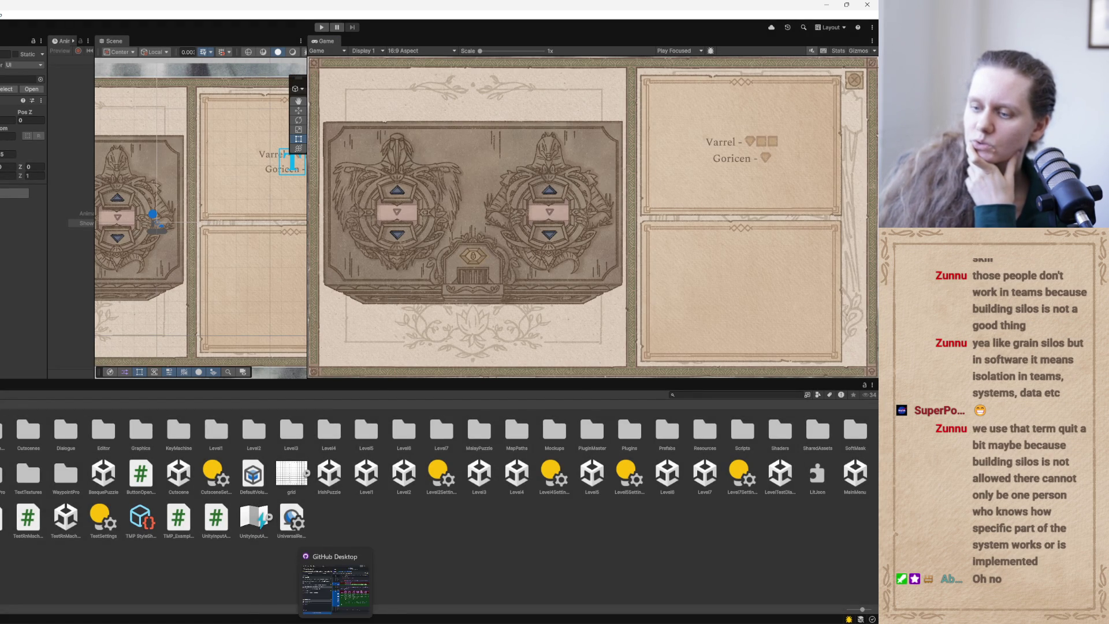
Open L1EventsHelper.cs from GitHub Desktop in the code editor and select all its contents.
left_click(320, 594)
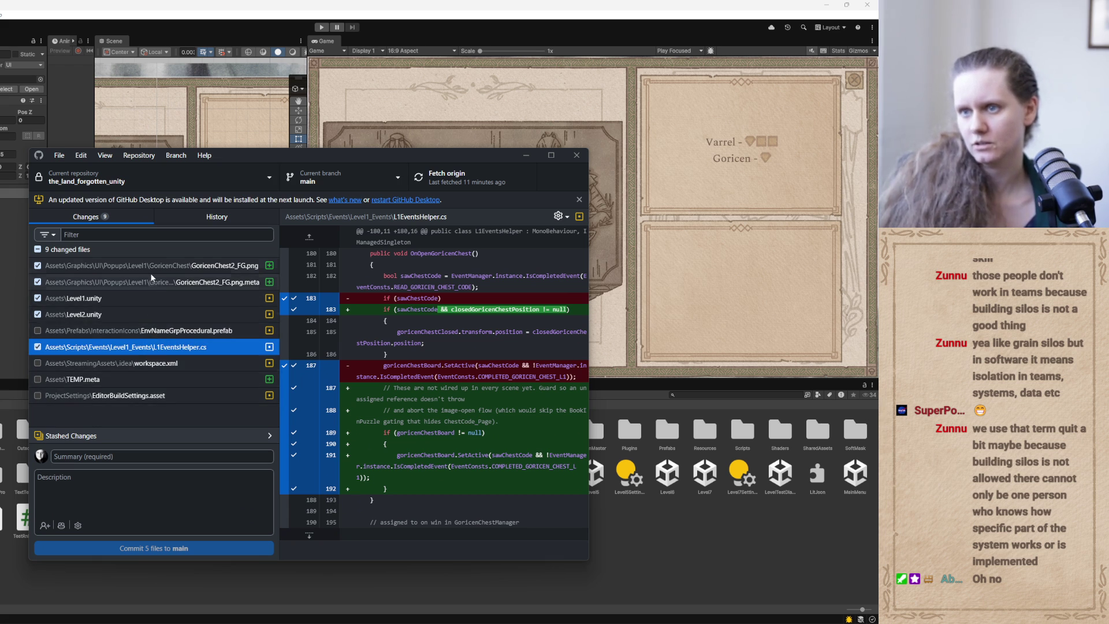
right_click(135, 348)
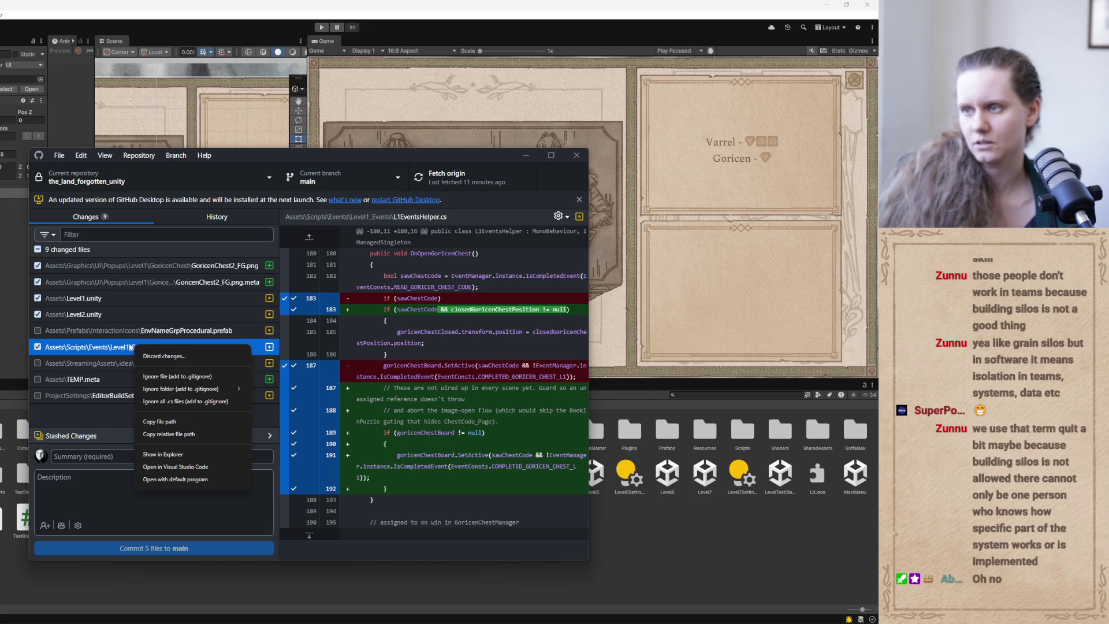
left_click(110, 350)
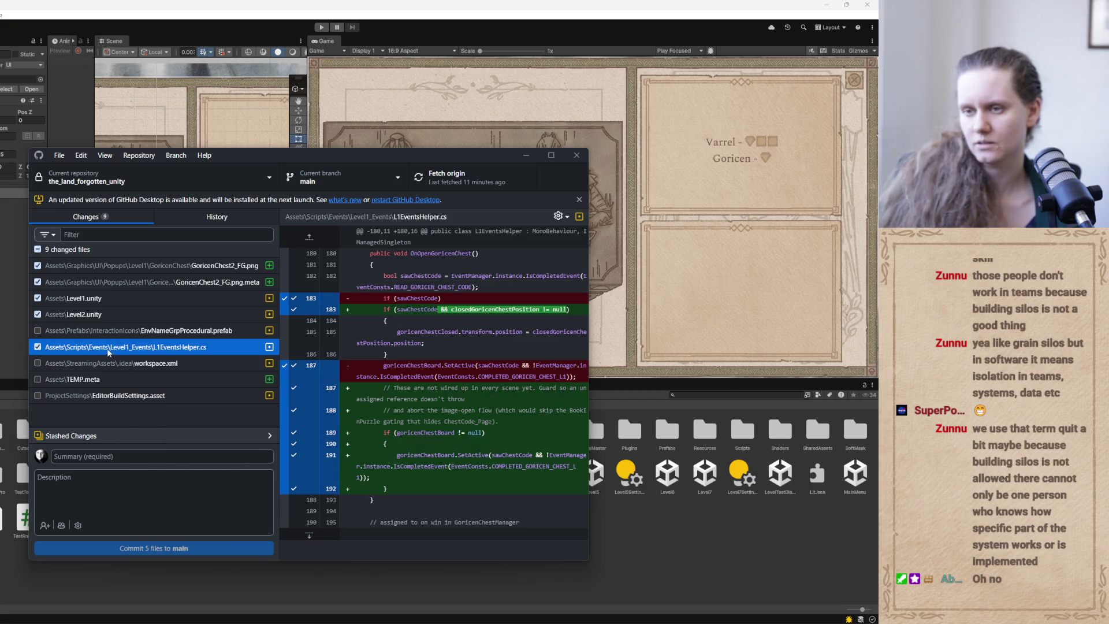
double_click(107, 350)
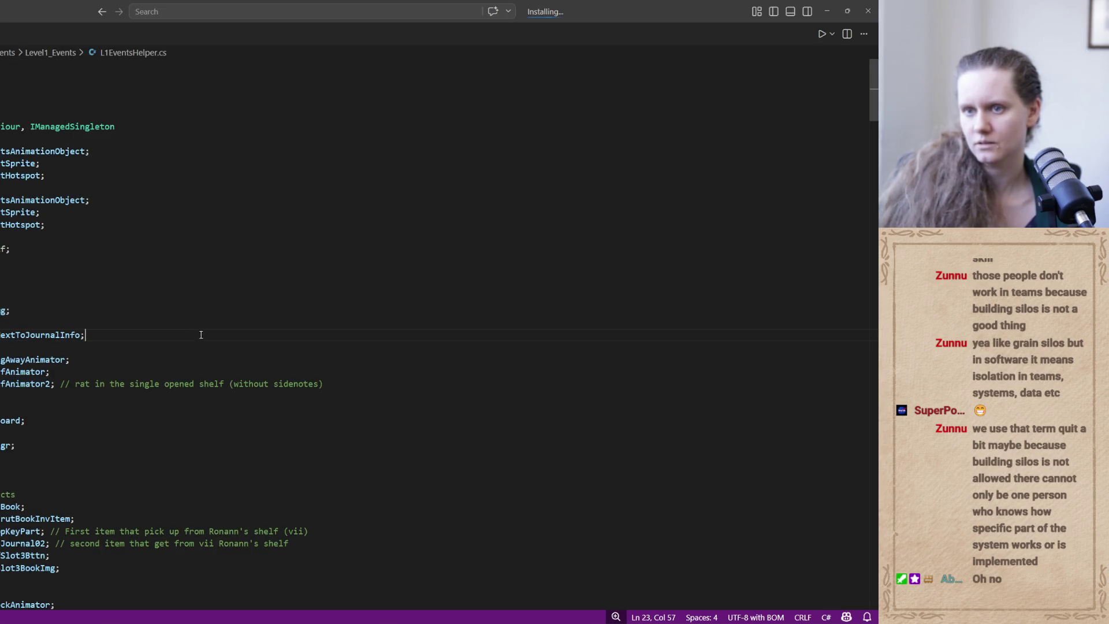
key("ctrl+a")
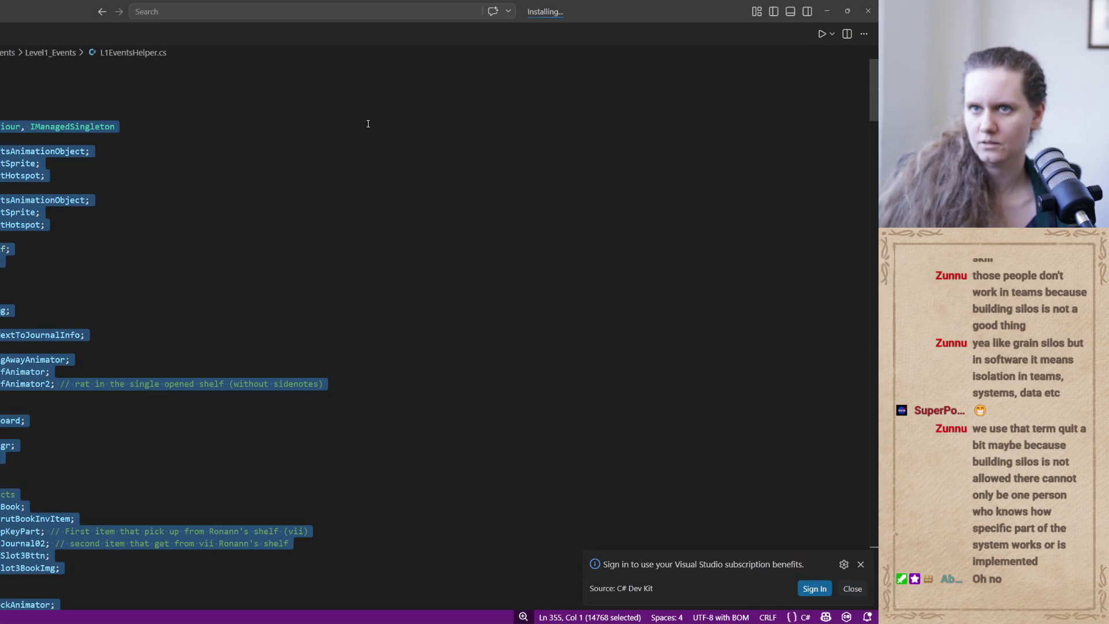
key("alt+Tab")
Discard the L1EventsHelper.cs changes, confirm, and minimize GitHub Desktop.
right_click(120, 350)
left_click(153, 363)
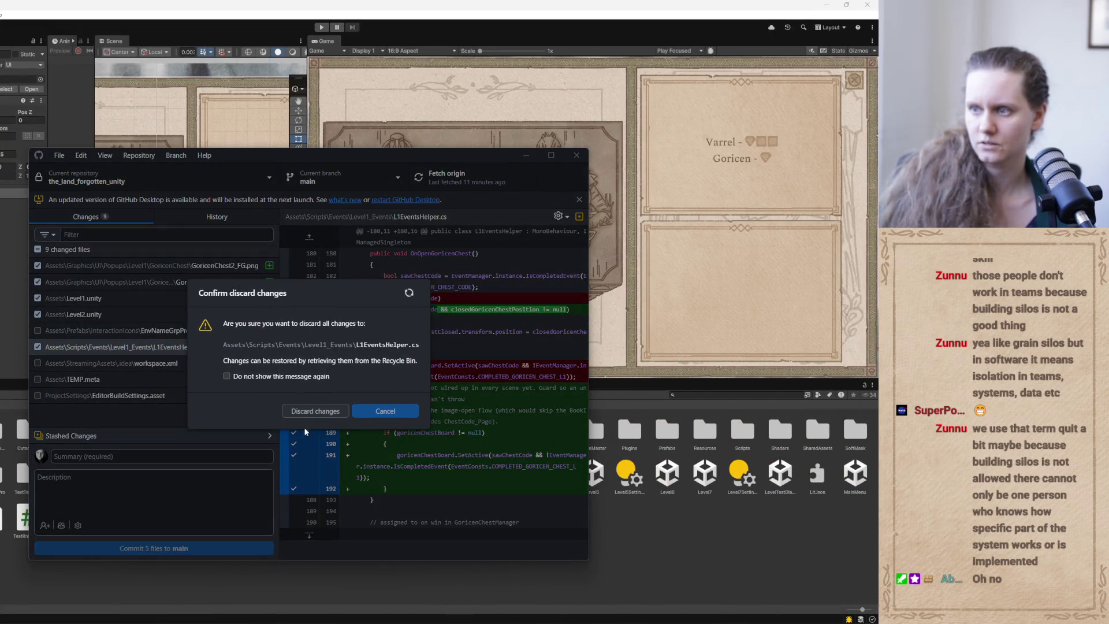
left_click(306, 411)
left_click(527, 154)
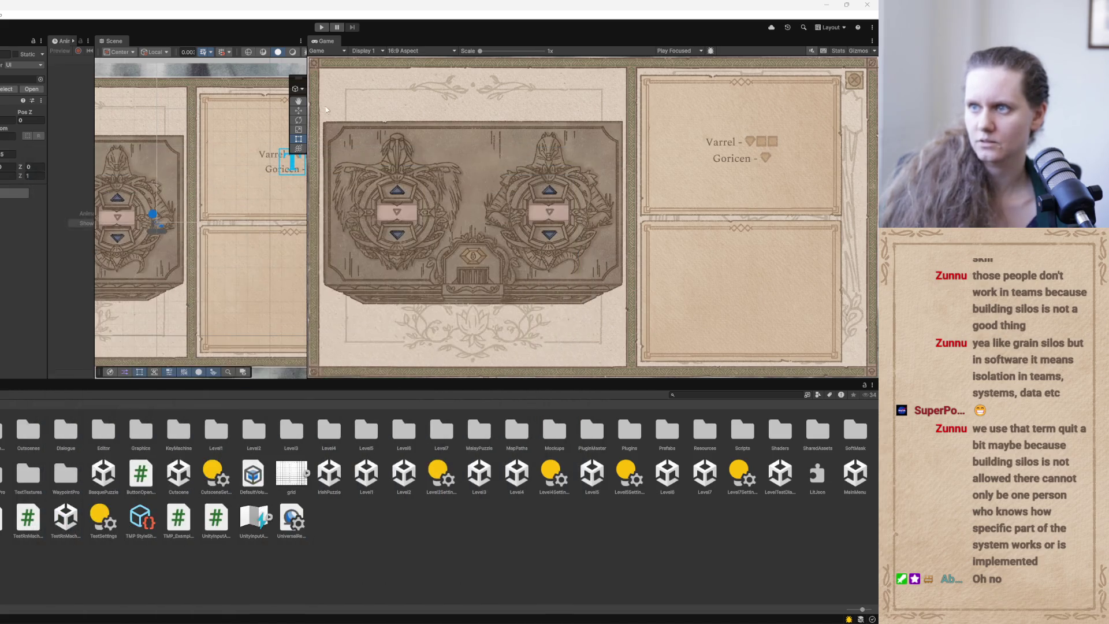
Enter Play mode, walk the character to the chest, open its puzzle popup, then close it.
left_click(321, 27)
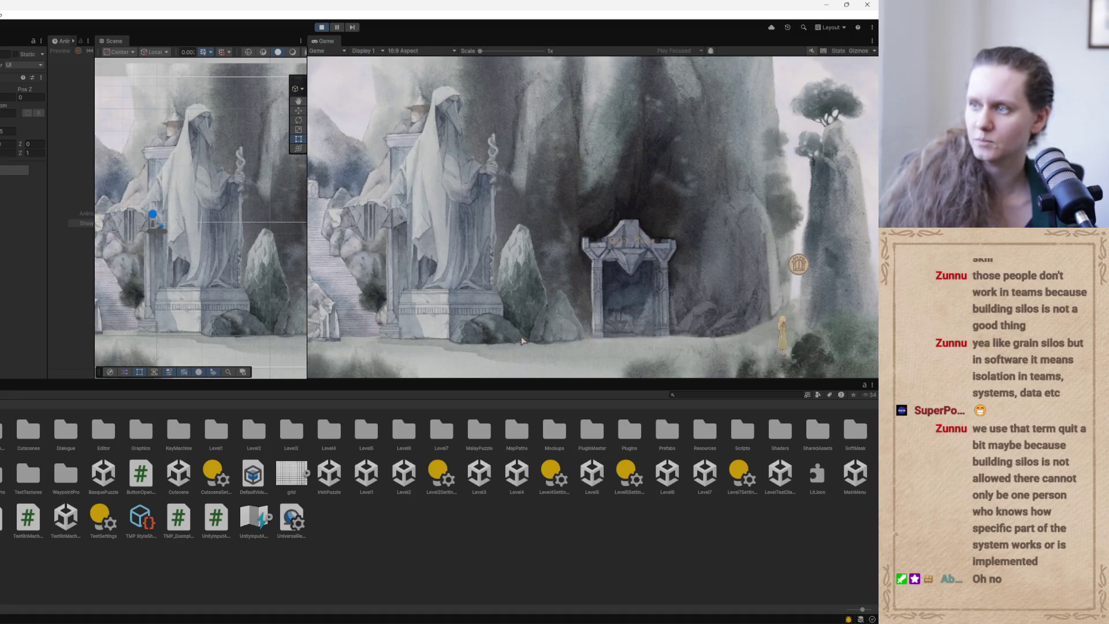
left_click(521, 341)
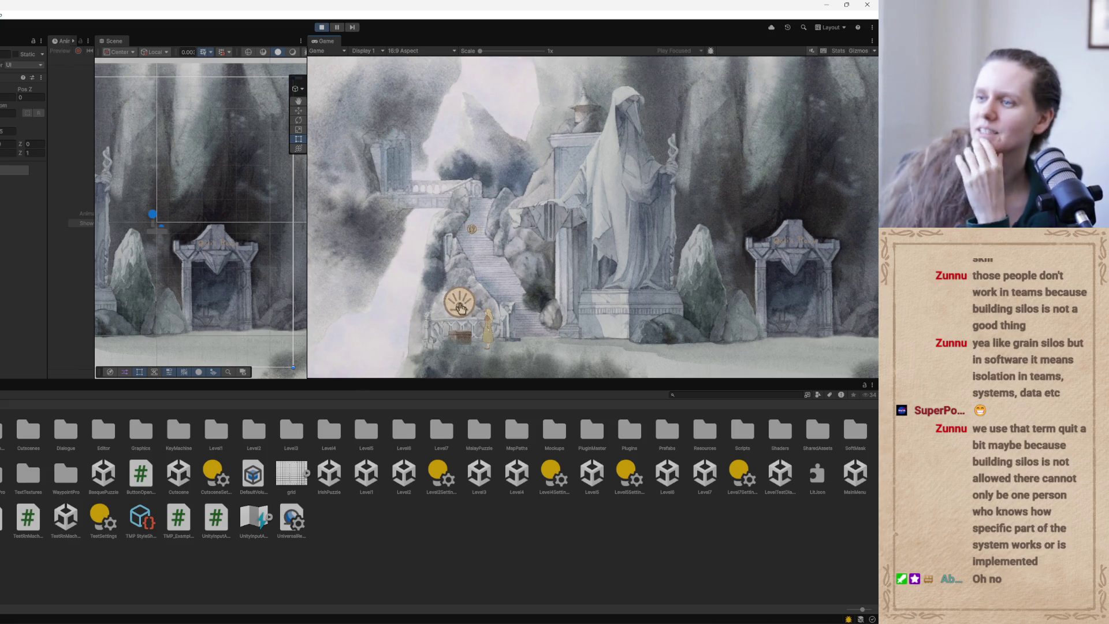
left_click(465, 305)
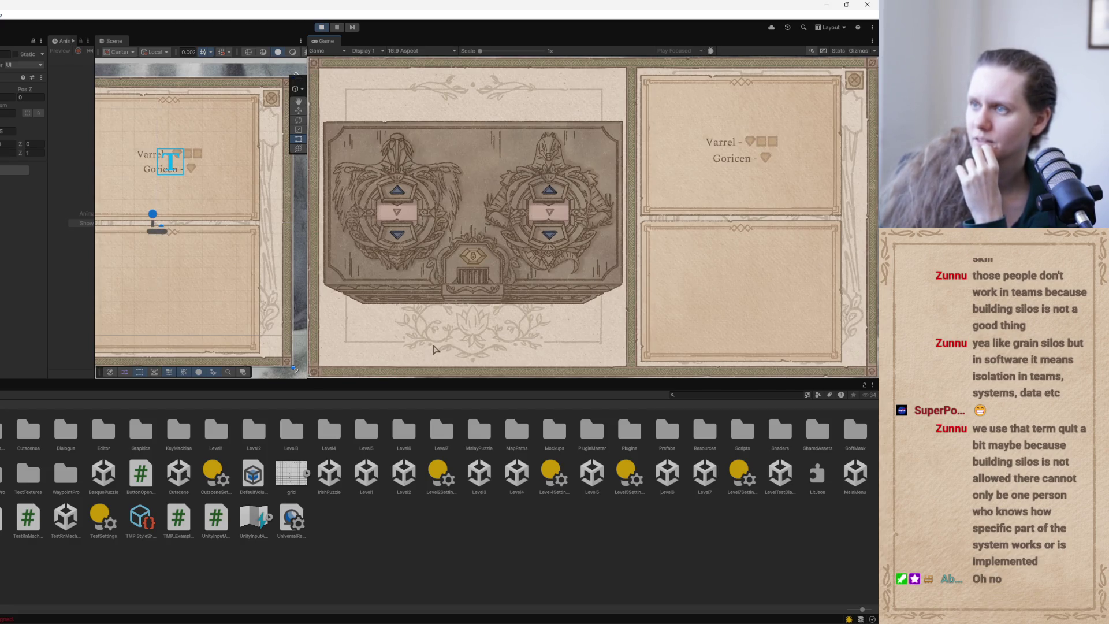
left_click(856, 85)
Check the end of L1EventsHelper.cs in VS Code, then view its diff in GitHub Desktop.
key("alt+Tab")
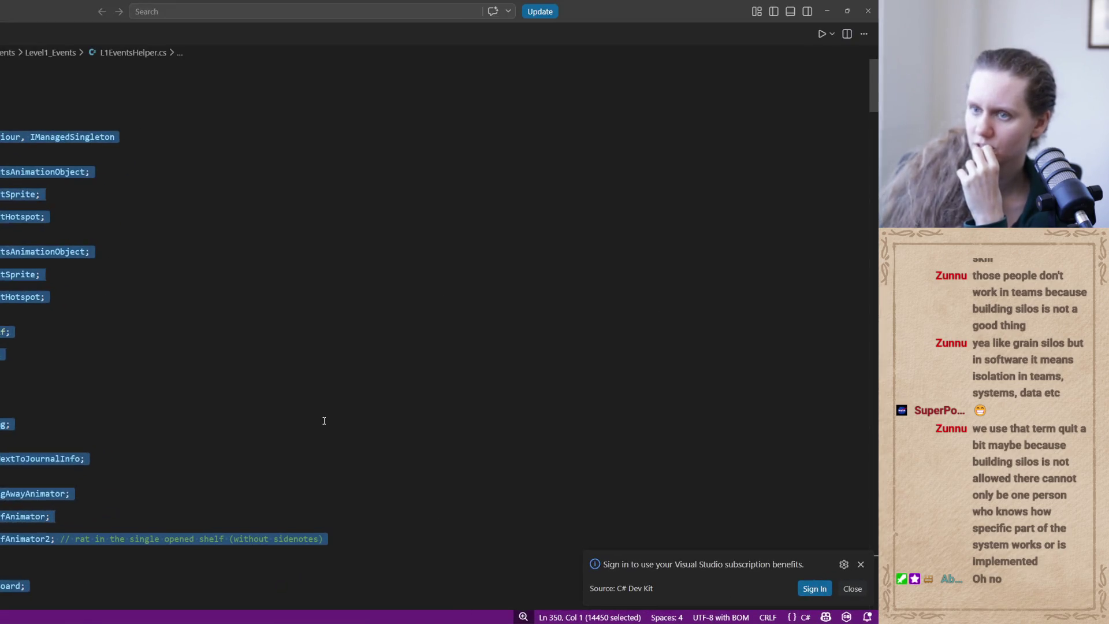
key("ctrl+End")
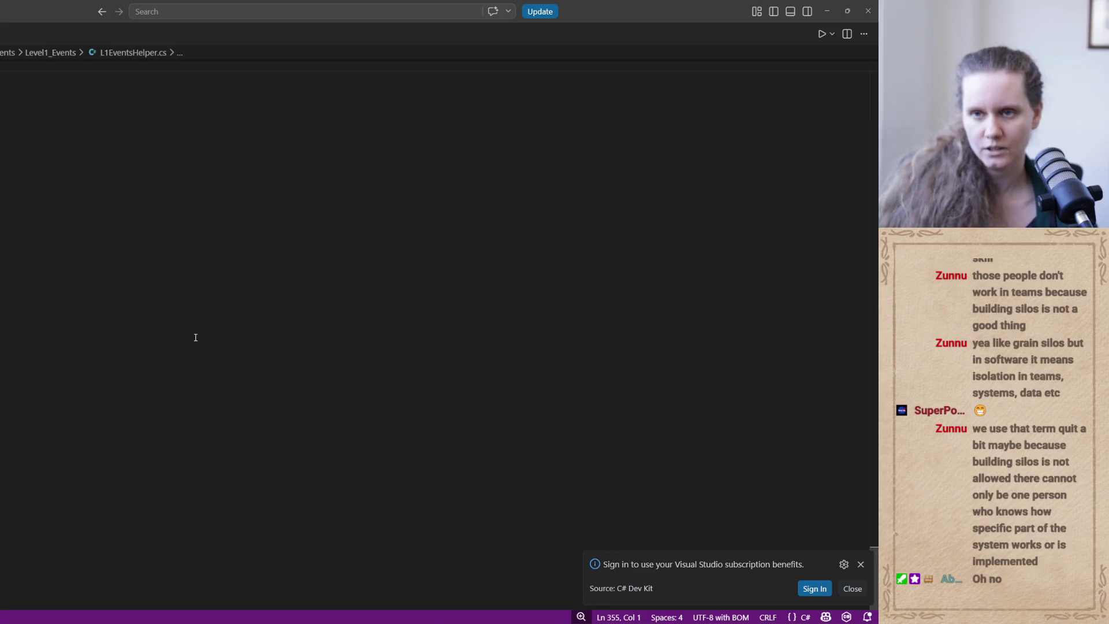
scroll(158, 213, "up", 20)
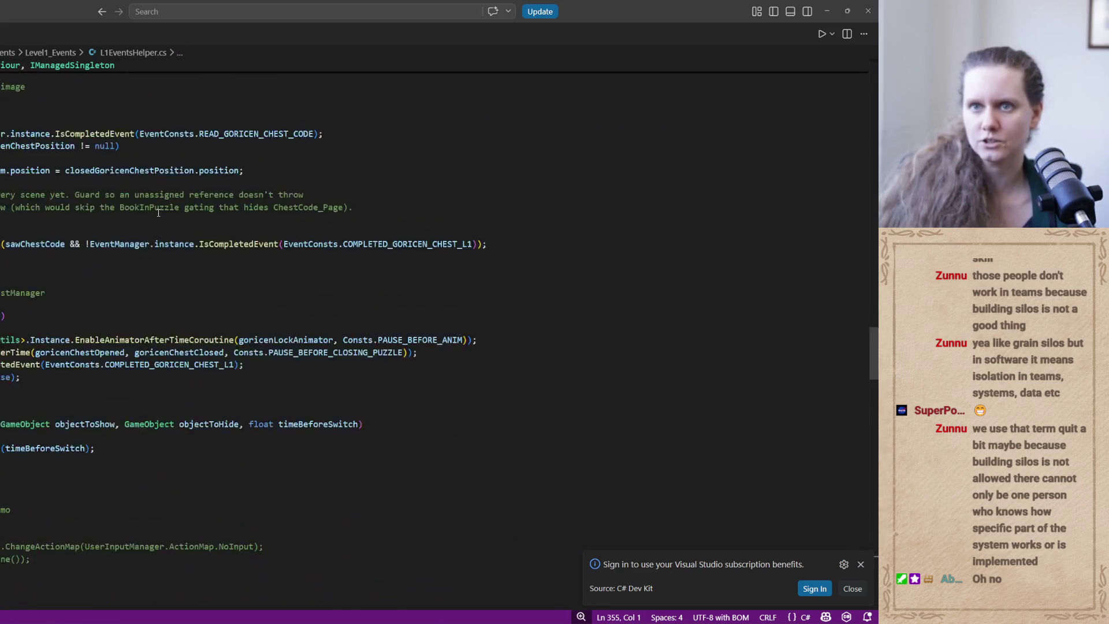
scroll(266, 498, "up", 3)
key("alt+Tab")
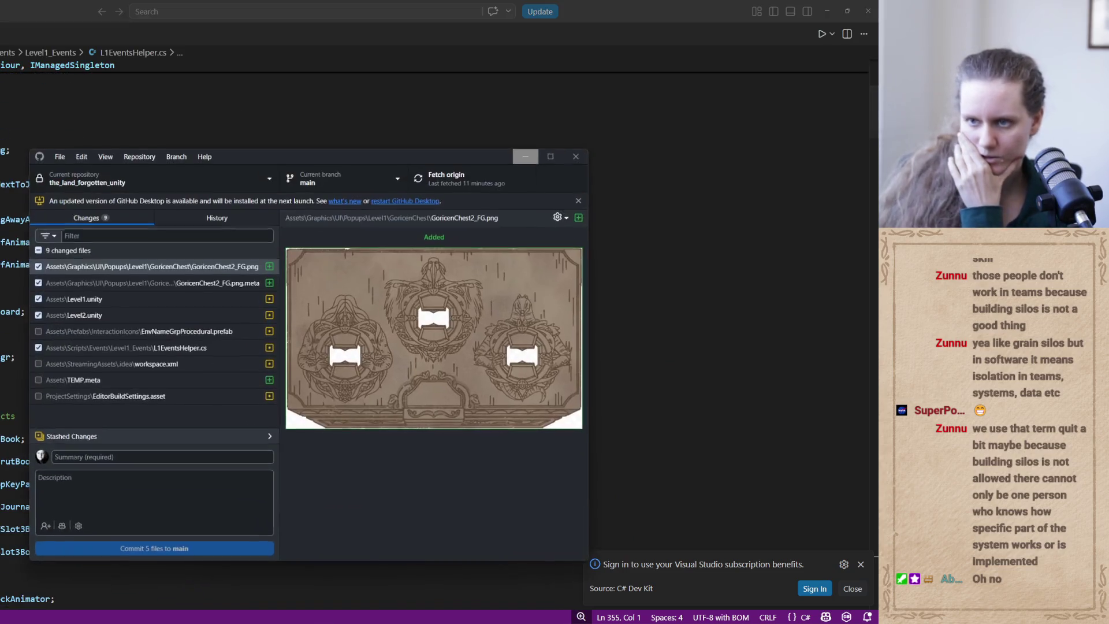
left_click(134, 345)
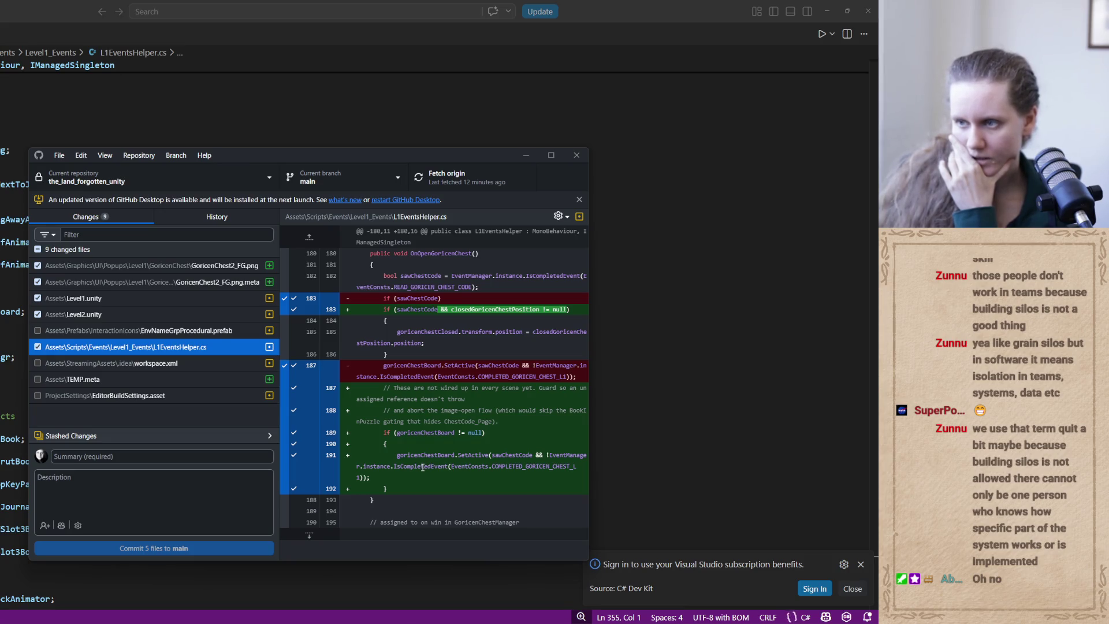
Search L1EventsHelper.cs for goricenChestBoard and jump to its next usage.
left_click(627, 316)
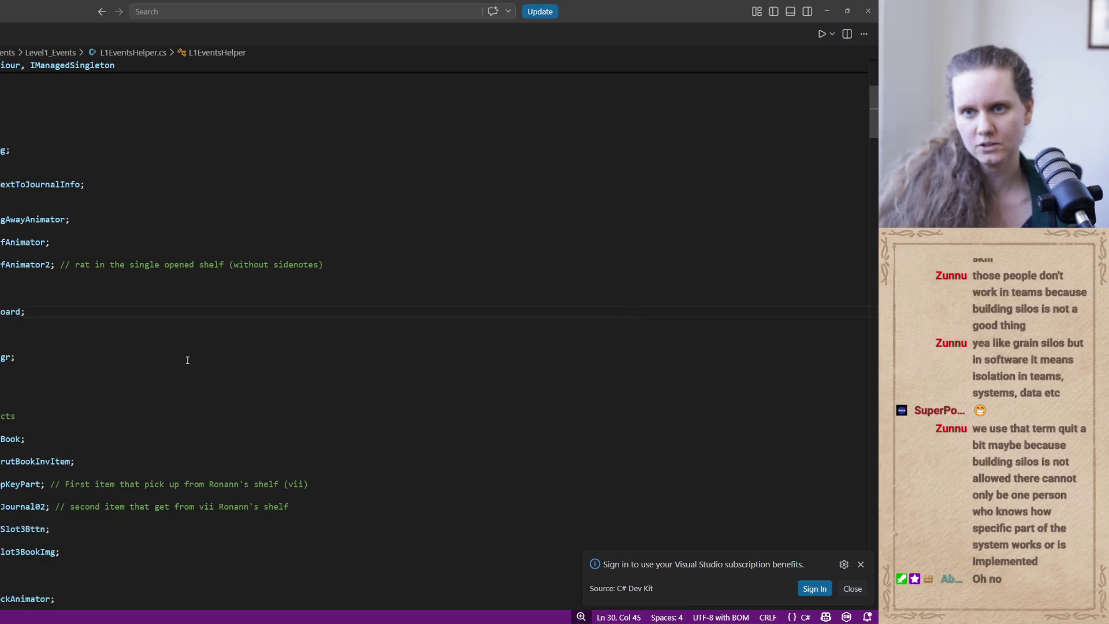
key("ctrl+f")
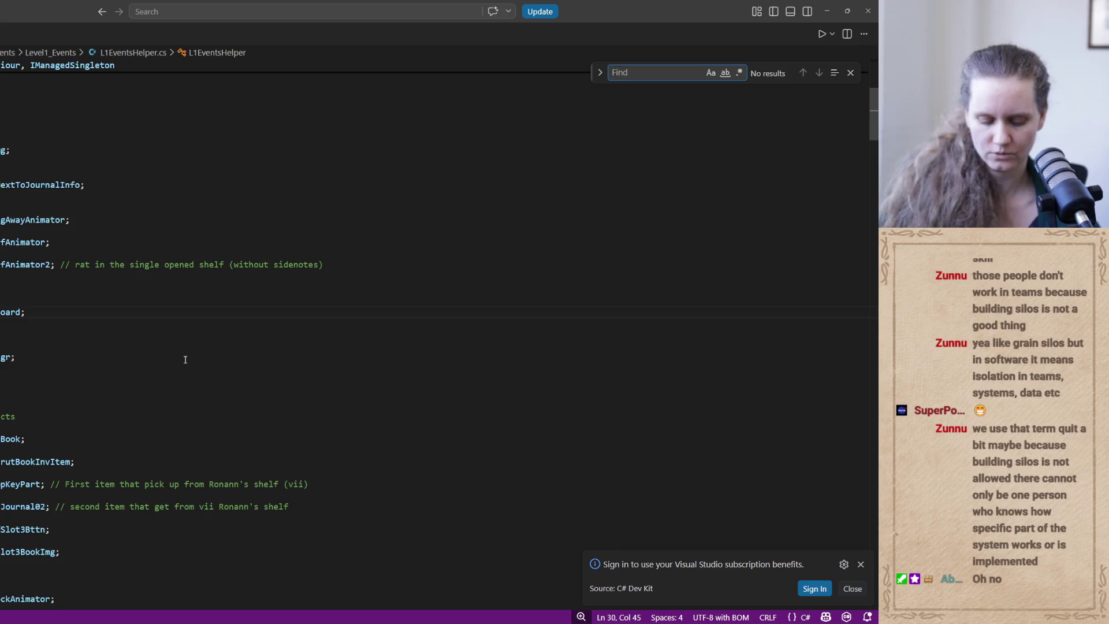
type("goricenchestbo")
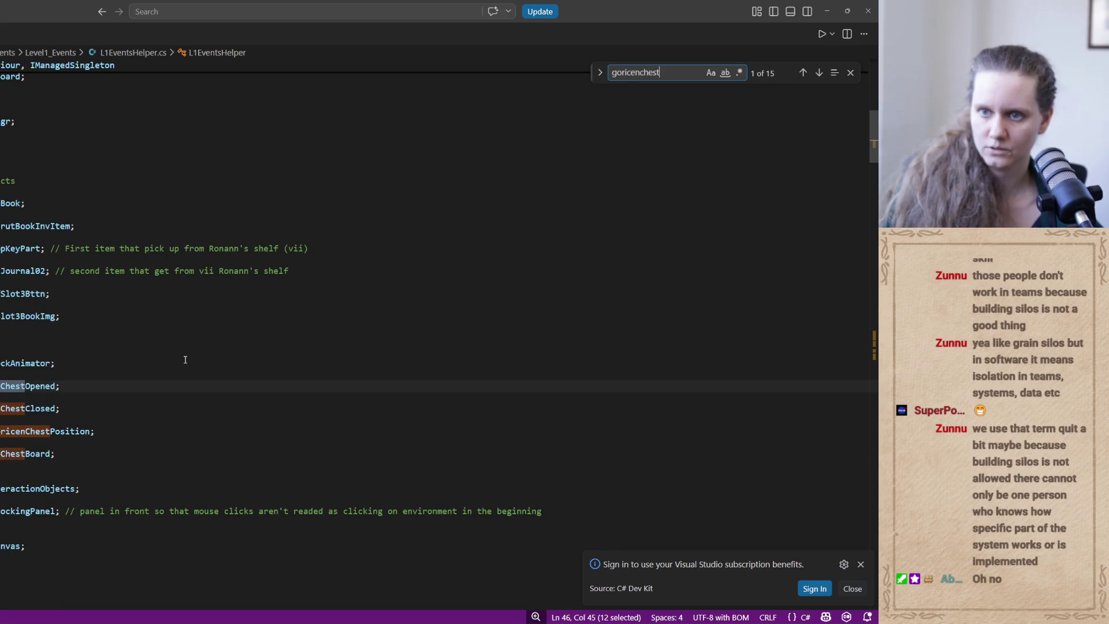
key("Escape")
key("shift+Right")
key("shift+Right")
key("shift+Right")
key("ctrl+f")
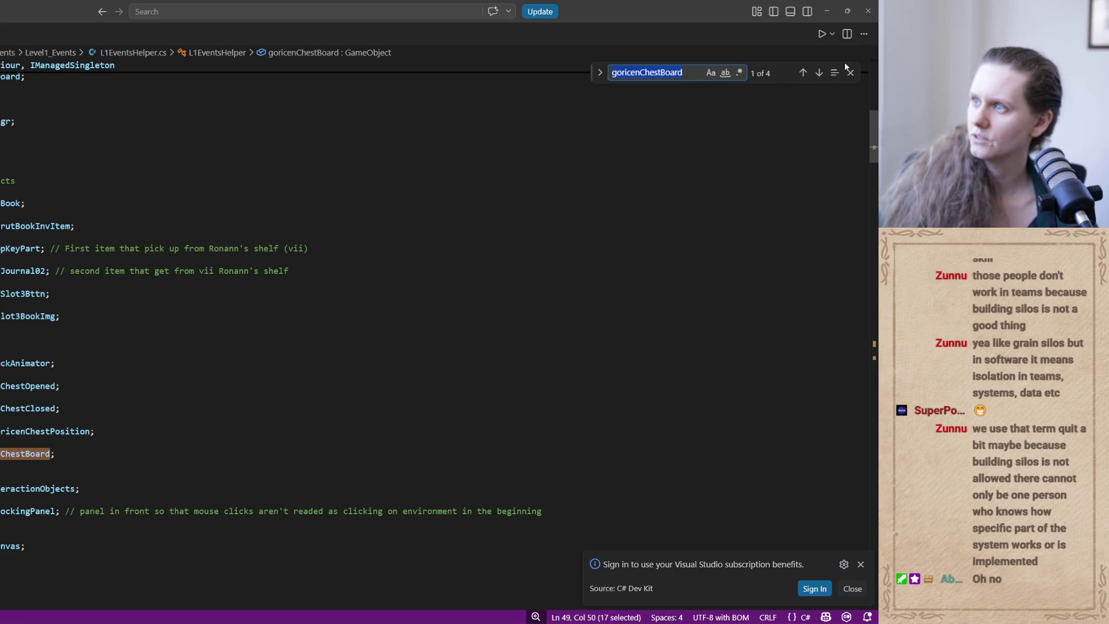
left_click(819, 73)
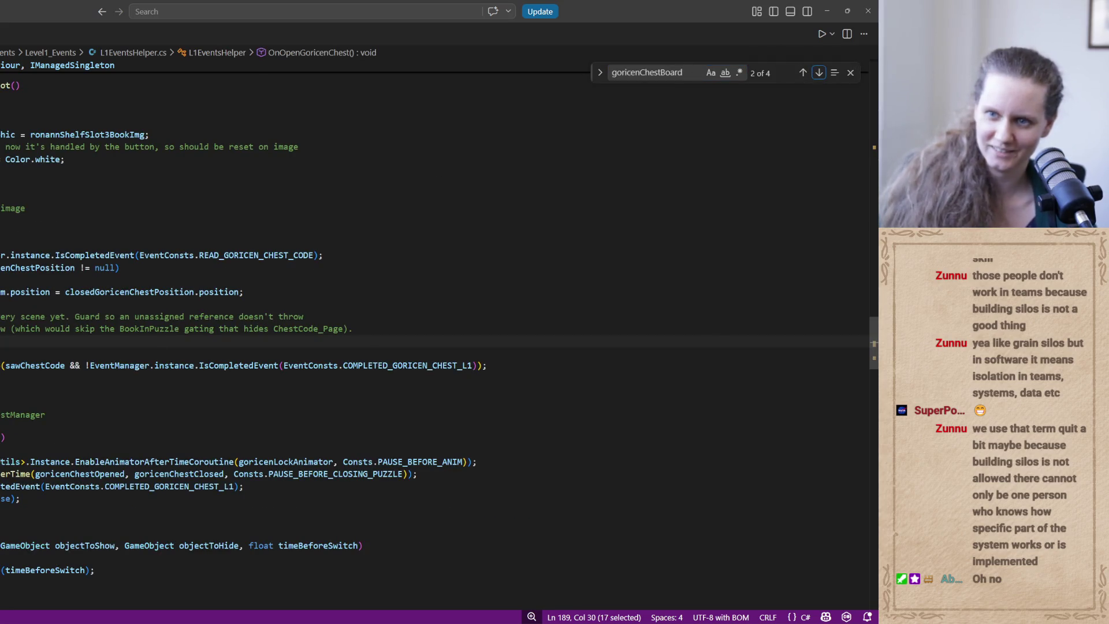
Select lines 179–193, the OnOpenGoricenChest method and its comment, and delete them.
mouse_move(491, 365)
left_mouse_down()
mouse_move(1, 341)
mouse_move(28, 331)
left_mouse_up()
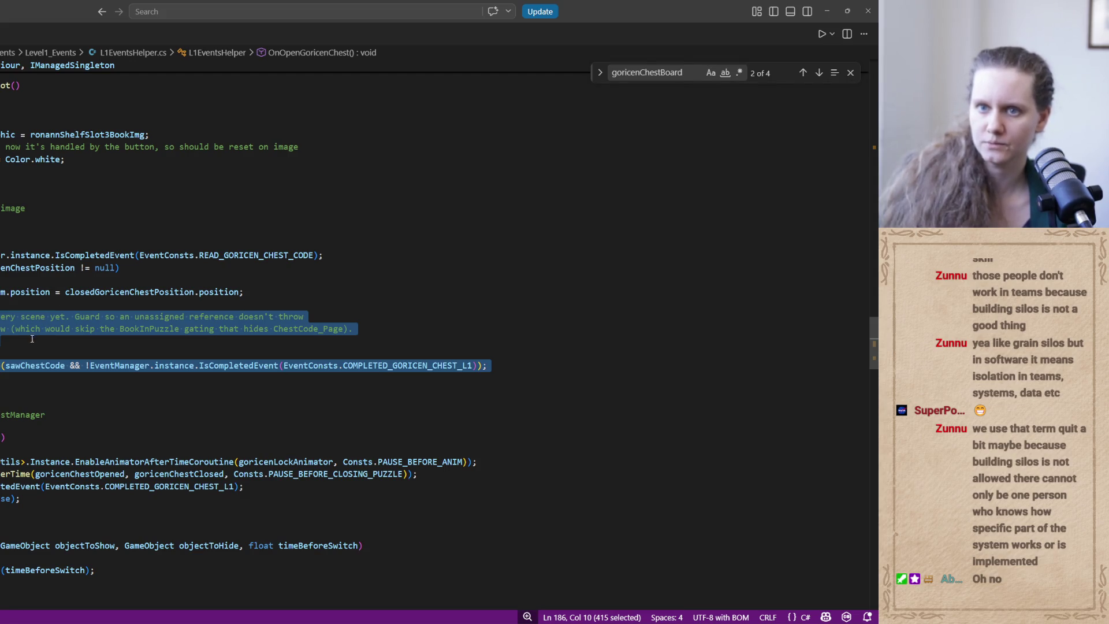
left_click(23, 403)
left_click_drag(0, 208, 27, 208)
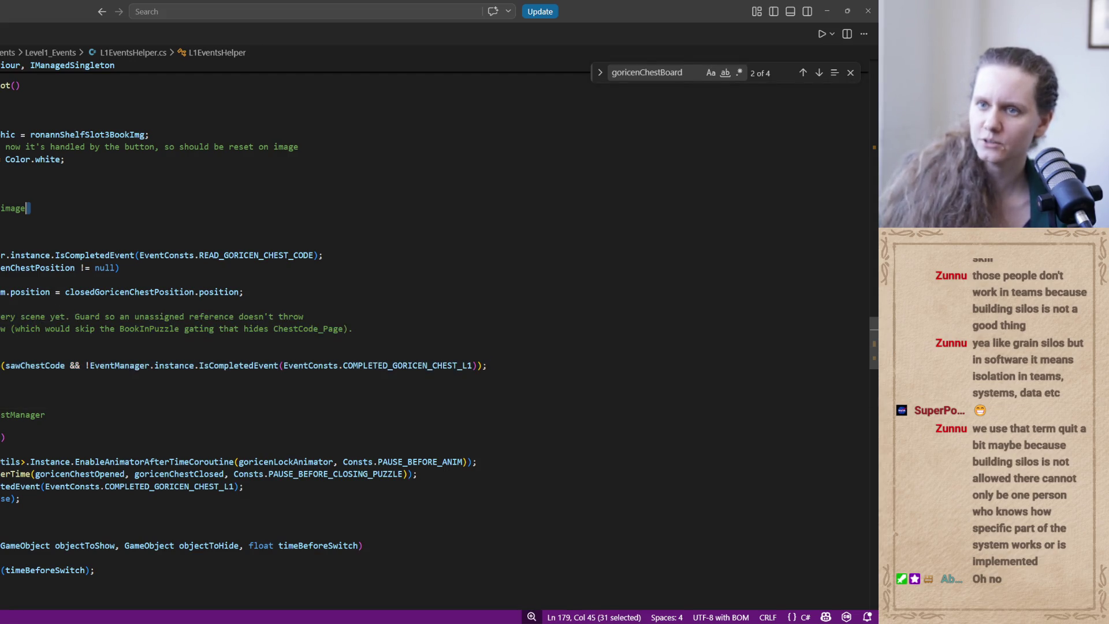
left_click(47, 365)
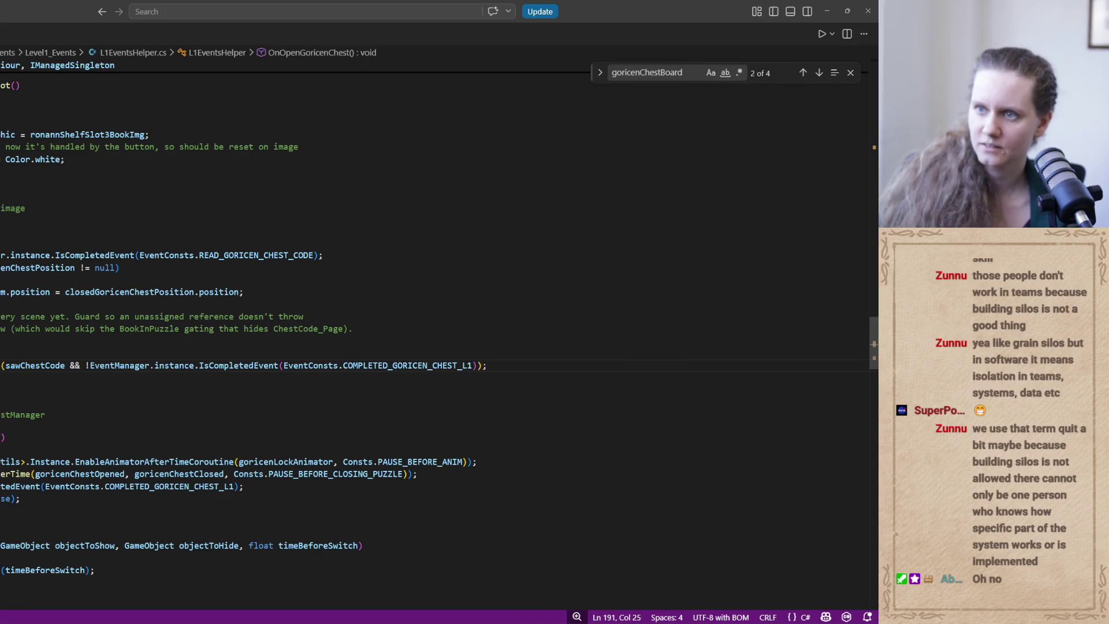
left_click(23, 402)
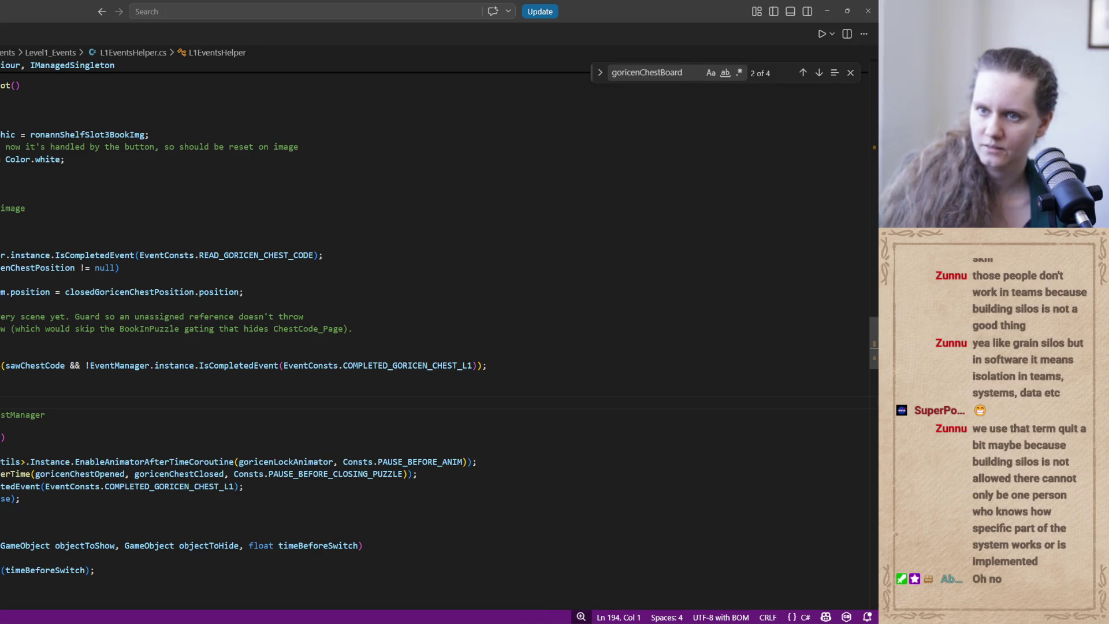
left_click_drag(0, 390, 0, 208)
key("BackSpace")
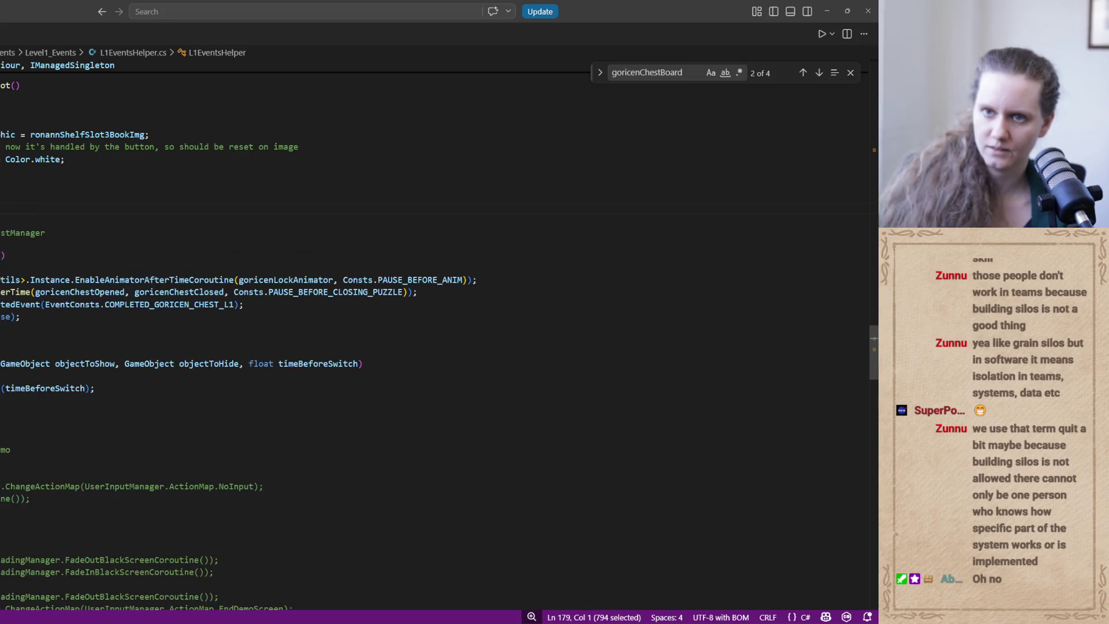
key("BackSpace")
key("BackSpace")
key("BackSpace")
key("Left")
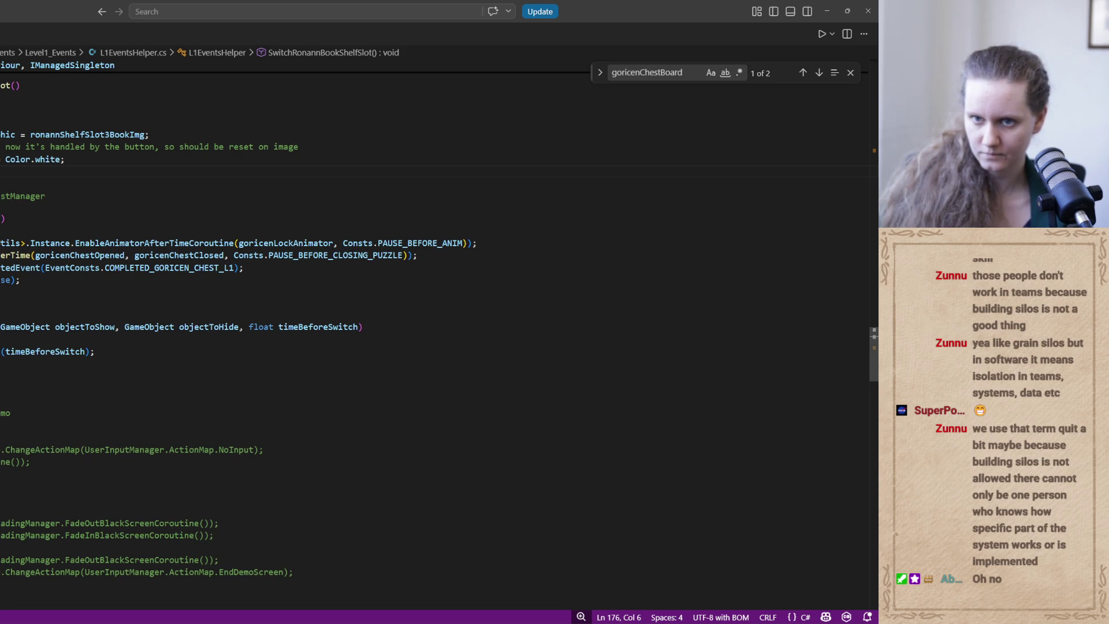
Look over the chest win handler method, then switch back to Unity.
left_click_drag(39, 279, 1, 218)
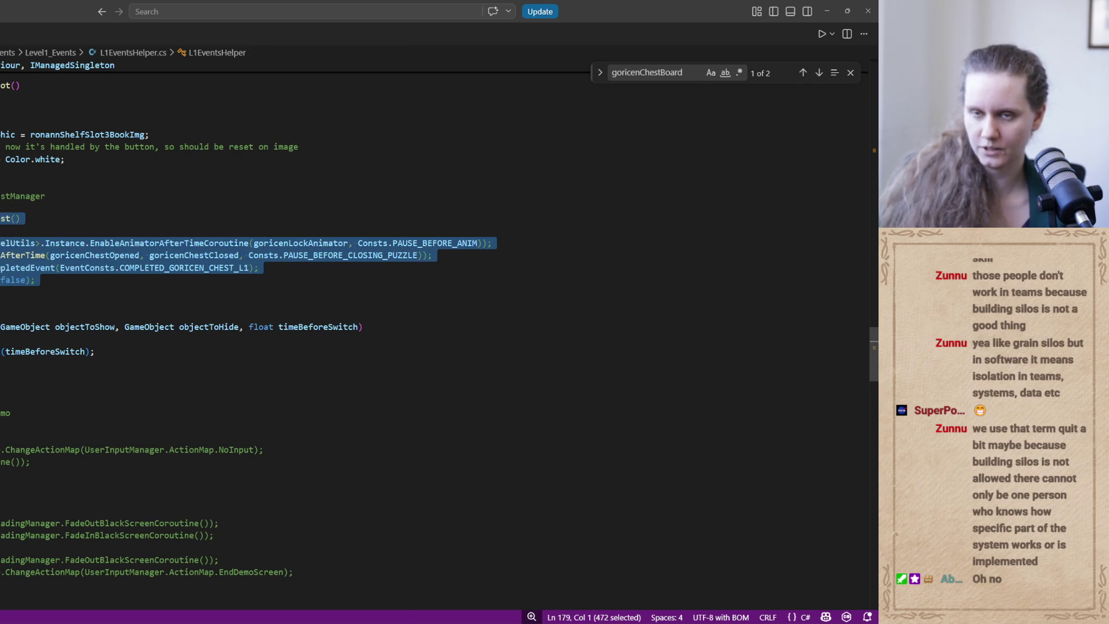
scroll(321, 238, "up", 2)
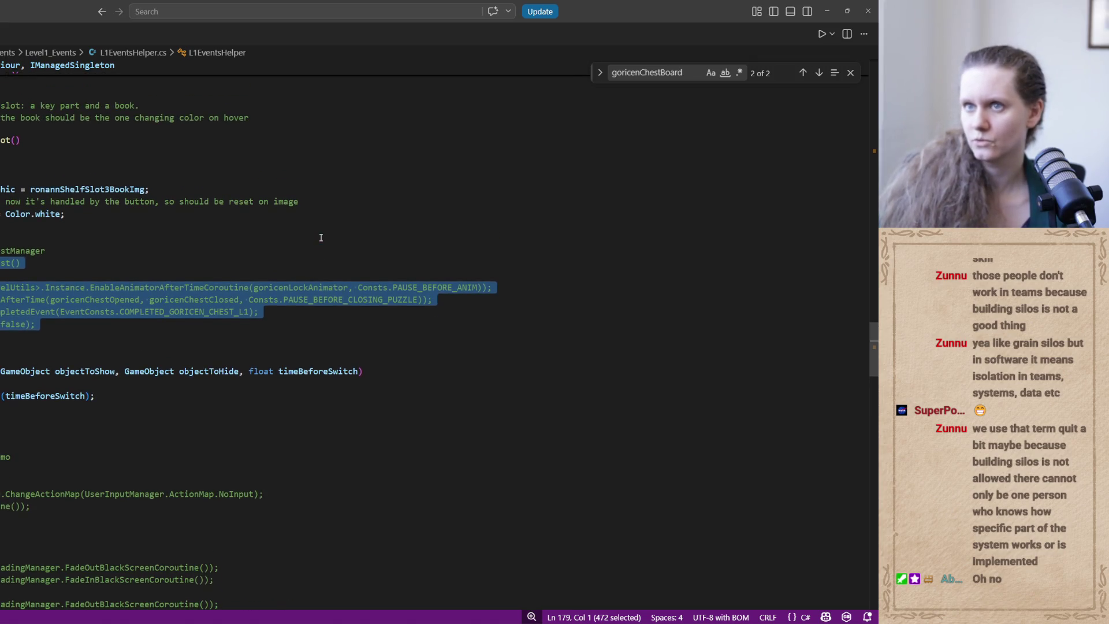
left_click(187, 218)
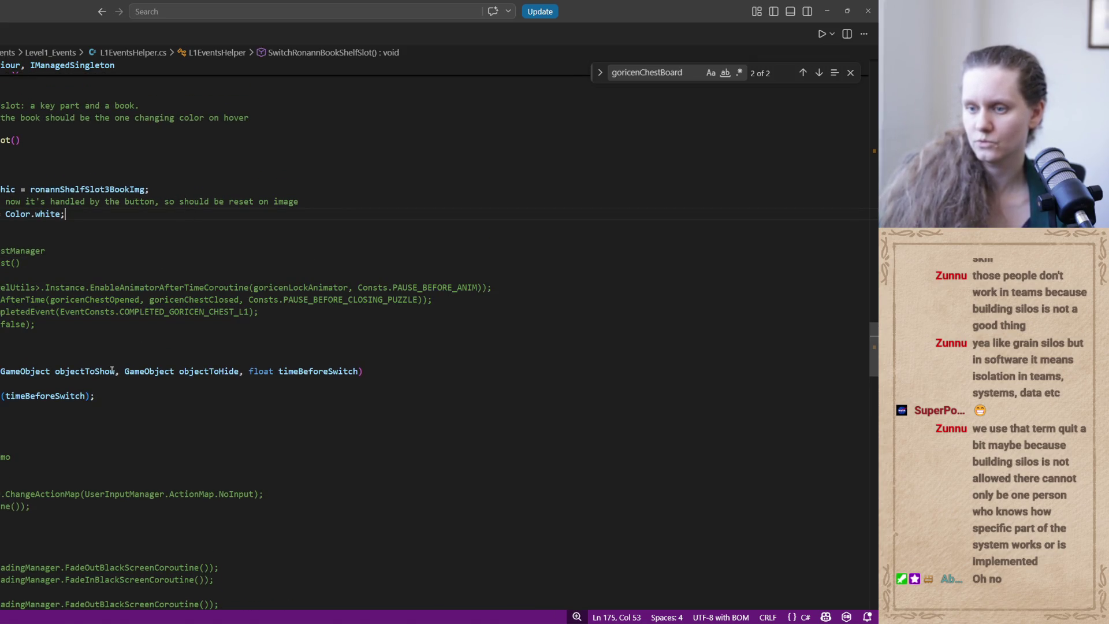
key("alt+Tab")
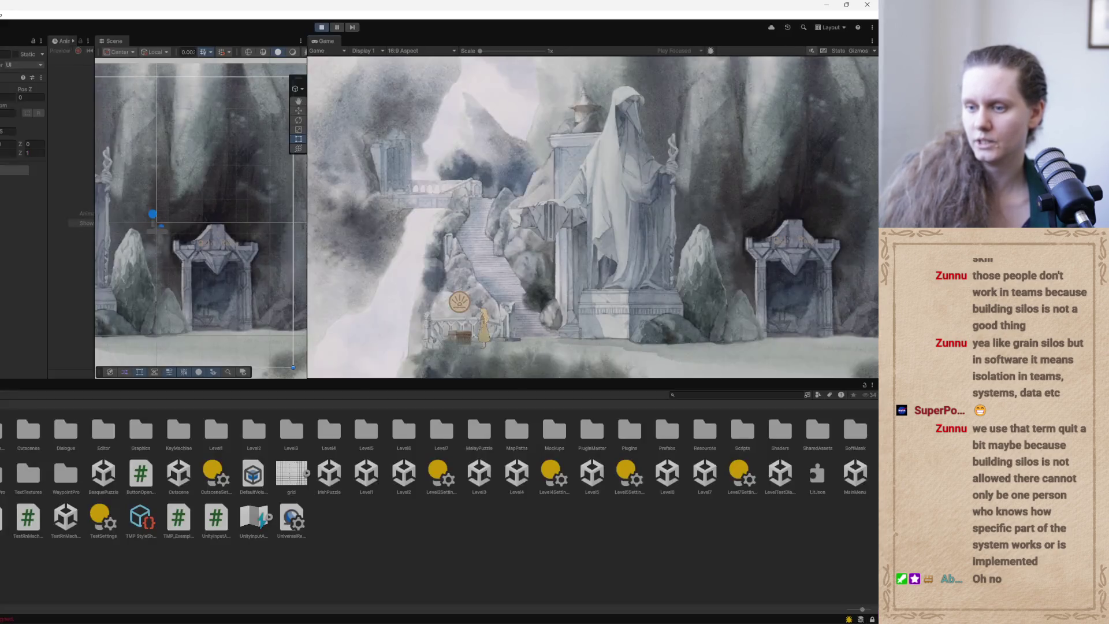
Stop and restart Play mode so the edited chest script reloads for a retest.
key("ctrl+p")
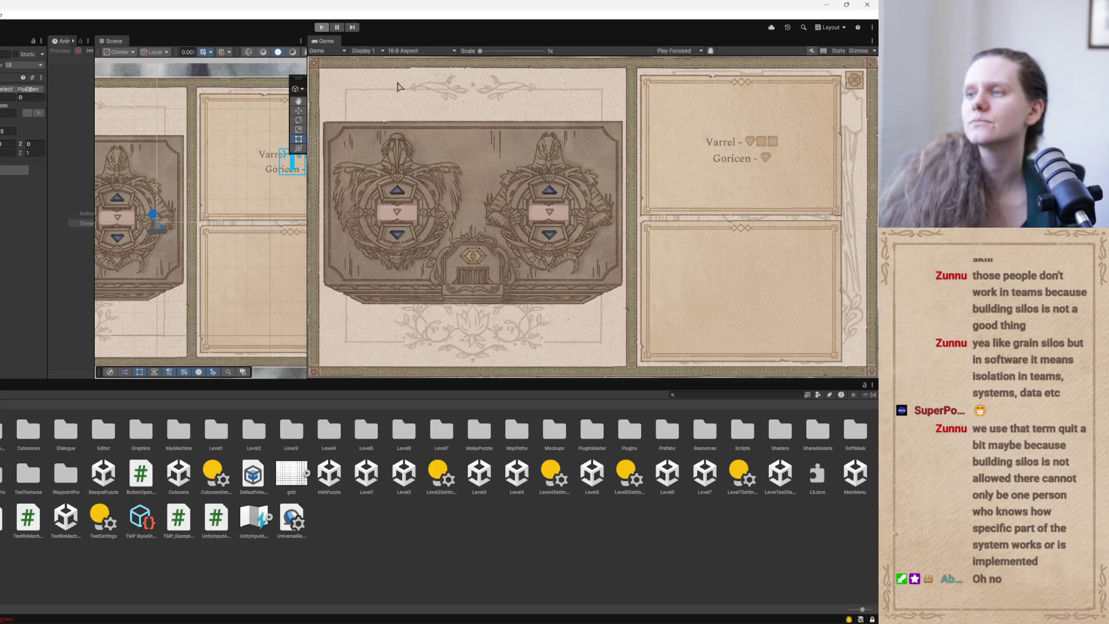
left_click(325, 27)
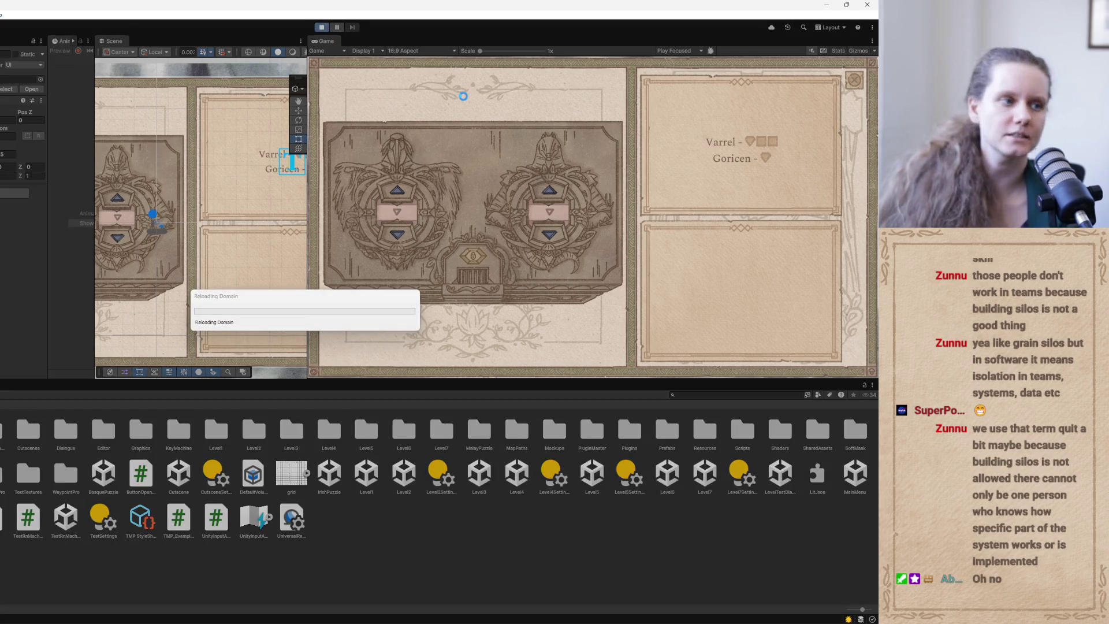